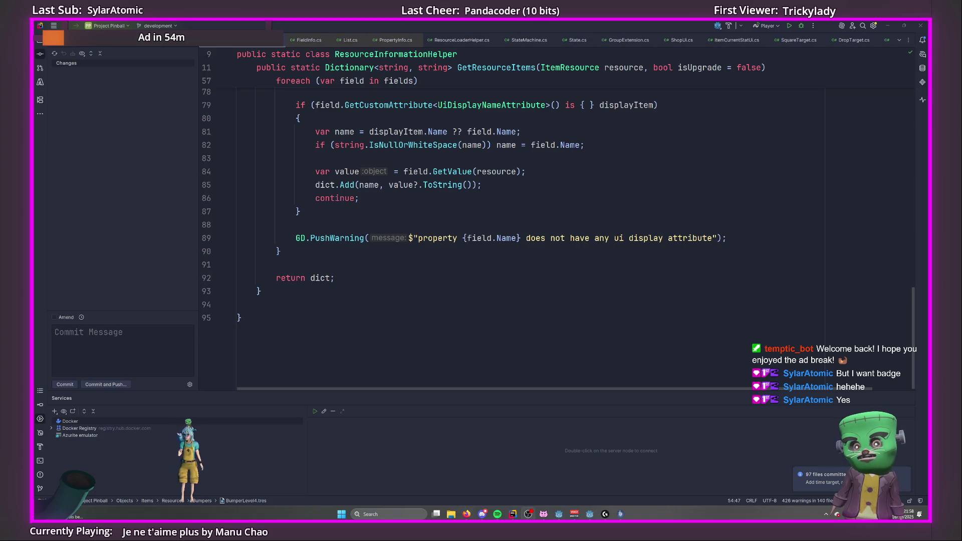
Look over the GetResourceItems code in ResourceInformationHelper.cs in Rider.
click(385, 278)
scroll(385, 297, up, 10)
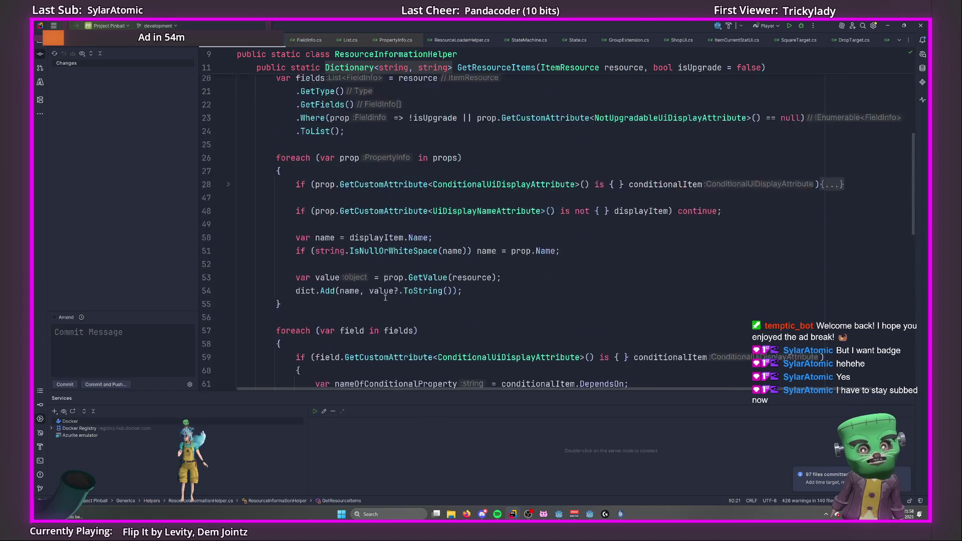
scroll(384, 298, up, 5)
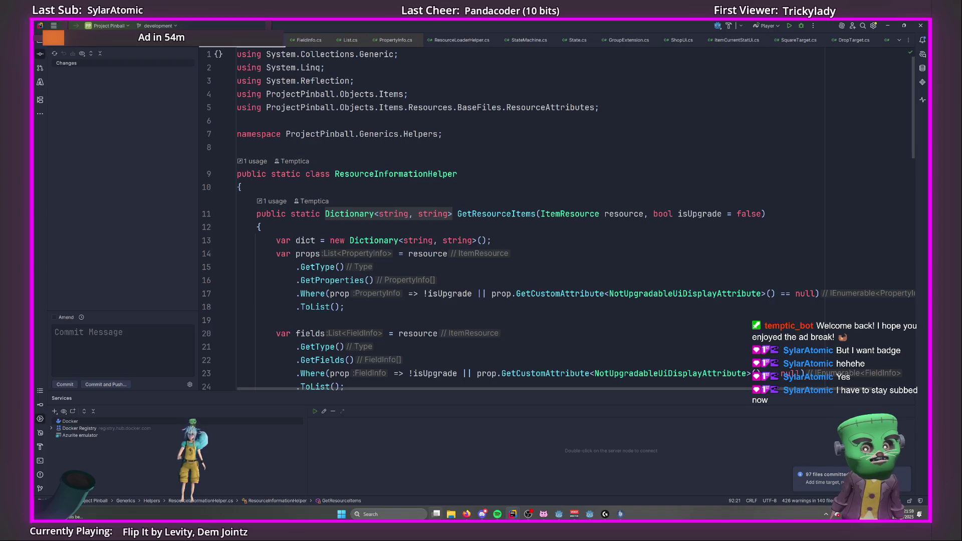
click(483, 515)
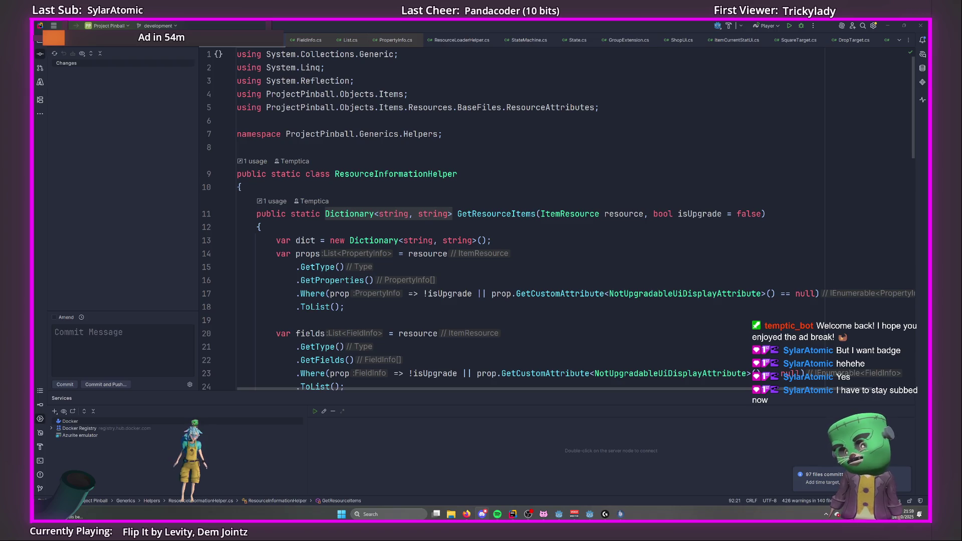
key(alt+Tab)
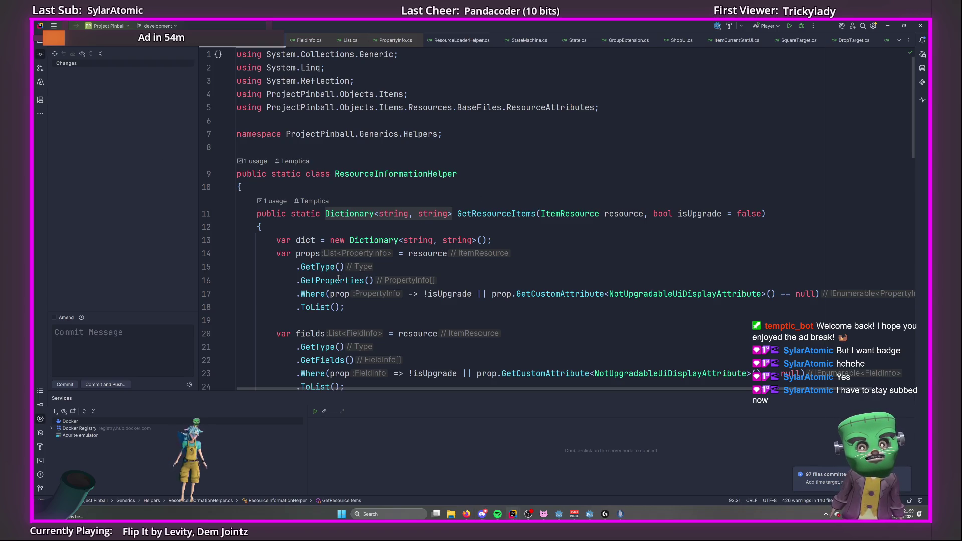
scroll(372, 280, down, 8)
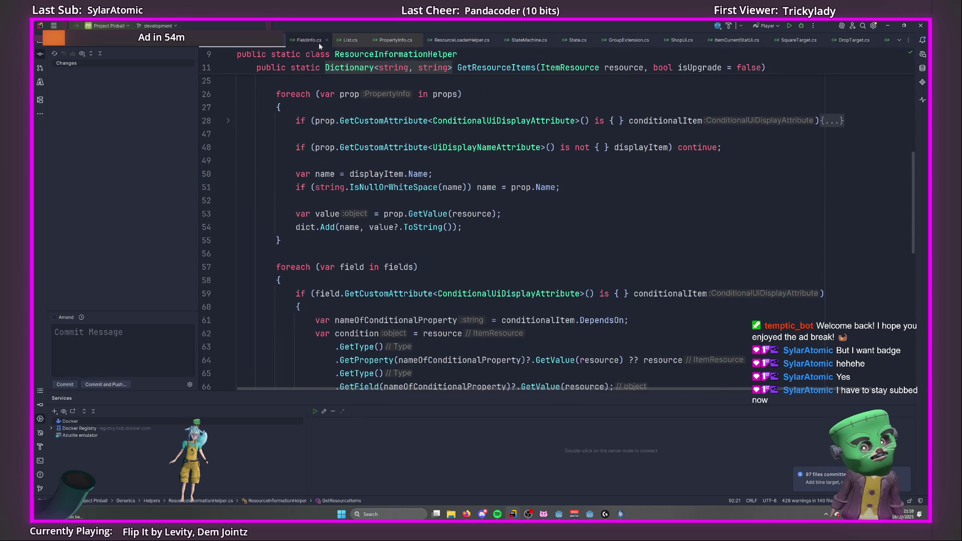
Cycle through the ItemPointUi, List and PropertyInfo sources with Ctrl+Tab.
key(ctrl+Tab)
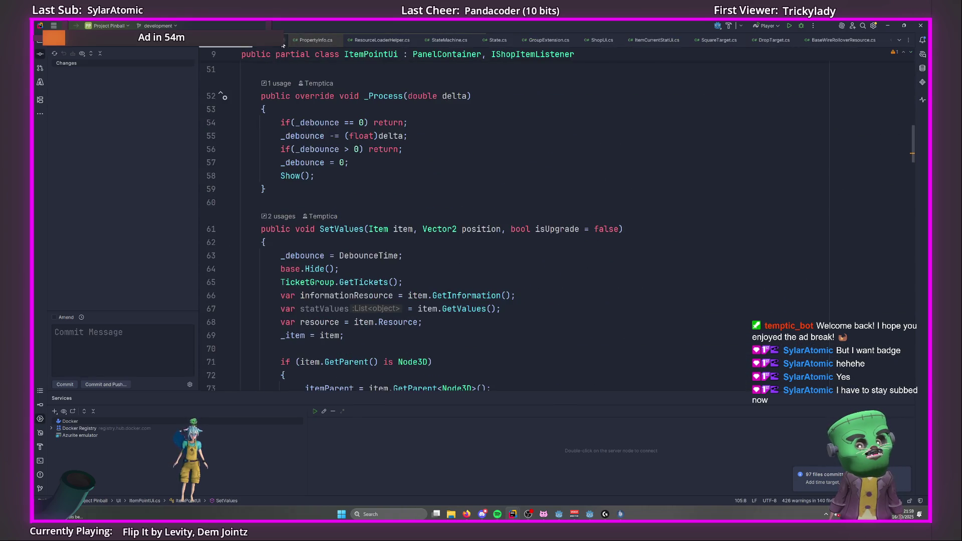
key(ctrl+Tab)
key(ctrl+Tab)
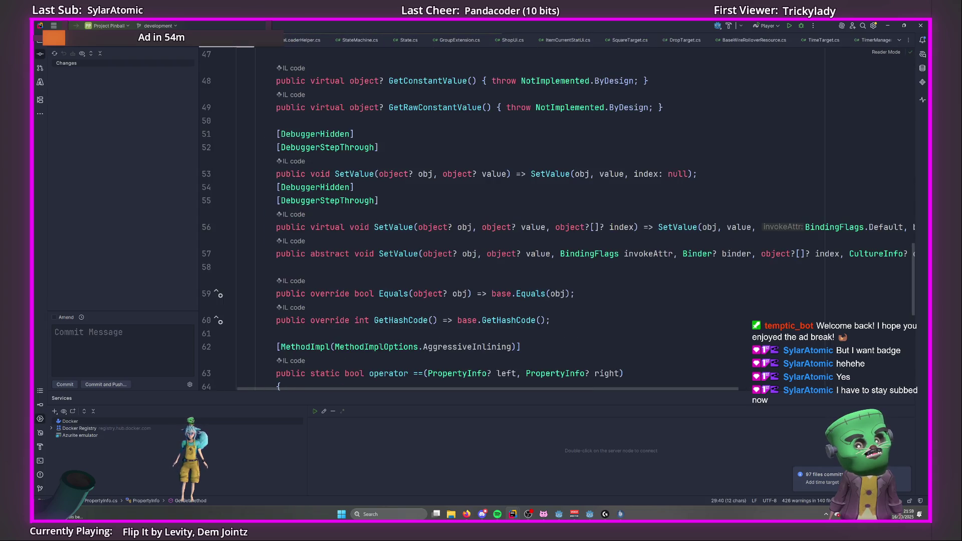
key(ctrl+Tab)
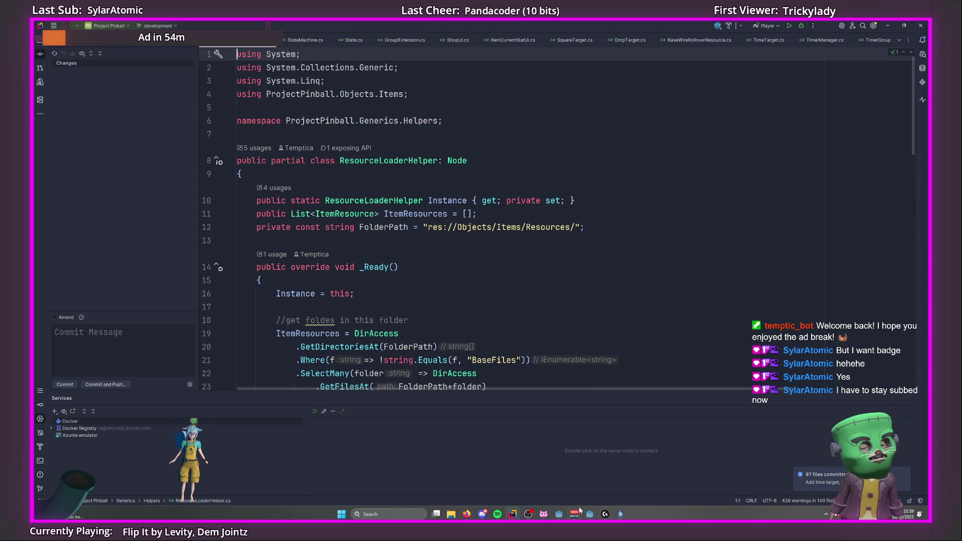
Bring the Godot editor window to the front from the taskbar.
click(524, 517)
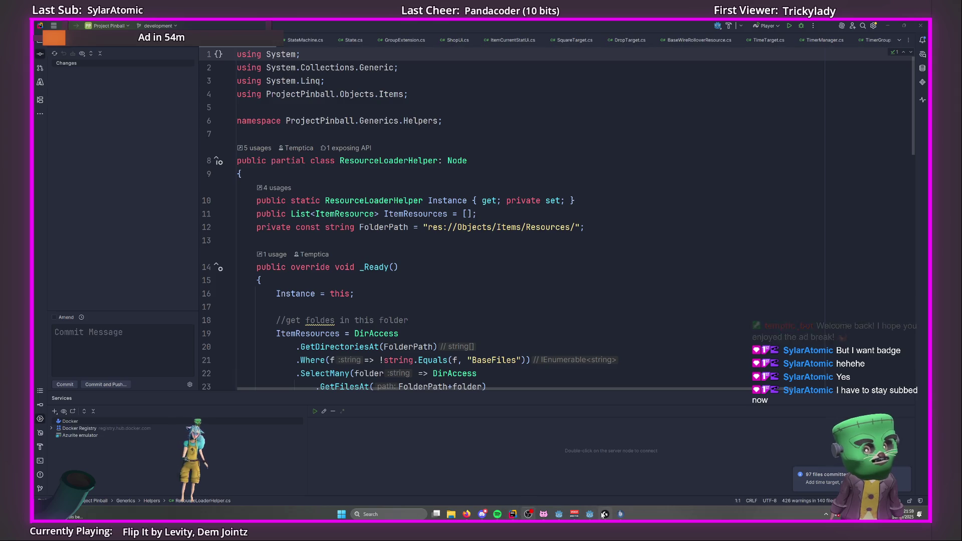
mouse_move(559, 515)
mouse_move(590, 514)
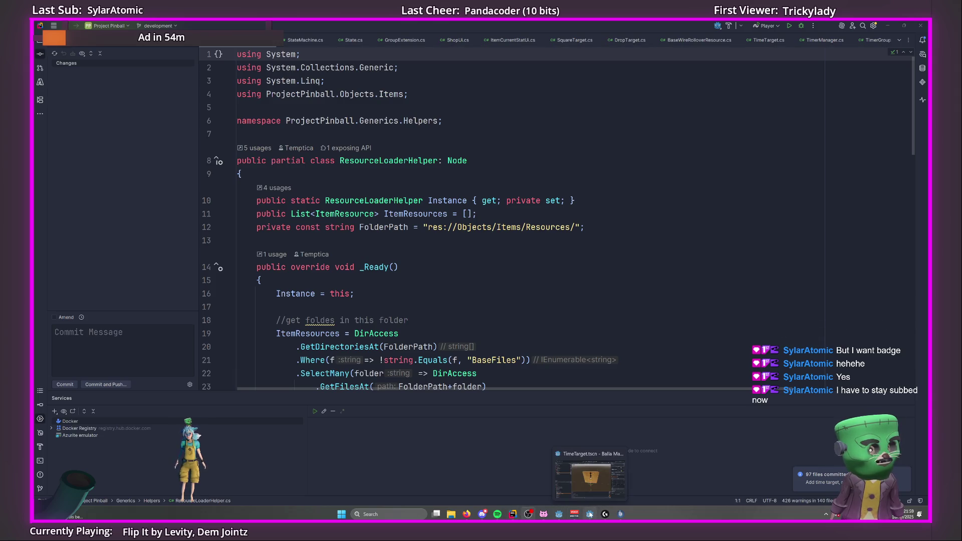
click(609, 481)
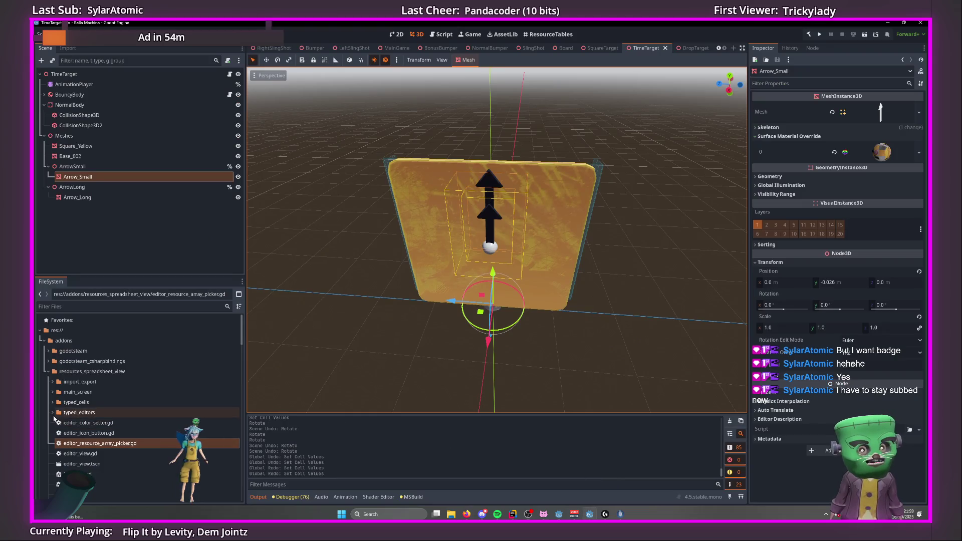
Collapse the addons folder and scroll down to the Targets folders.
click(48, 371)
scroll(141, 384, down, 3)
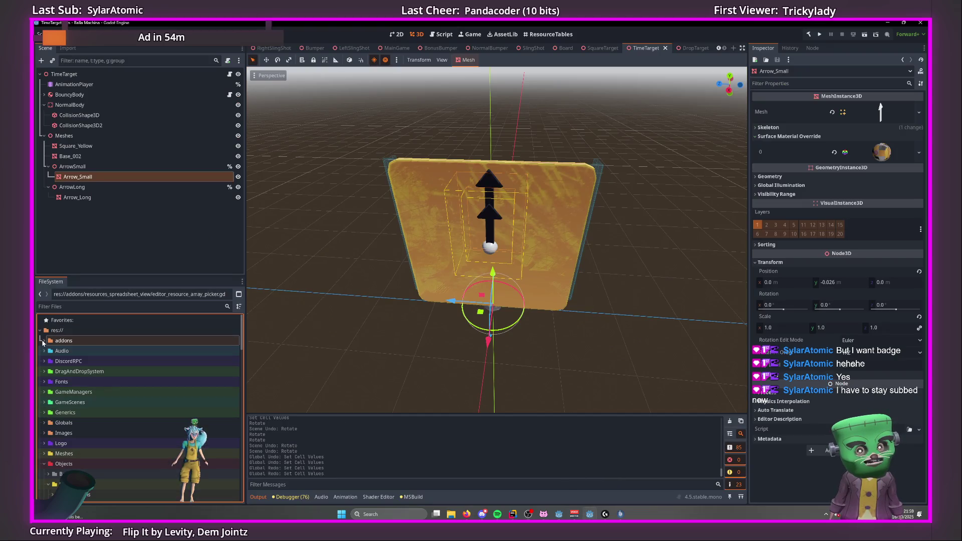
scroll(141, 385, down, 5)
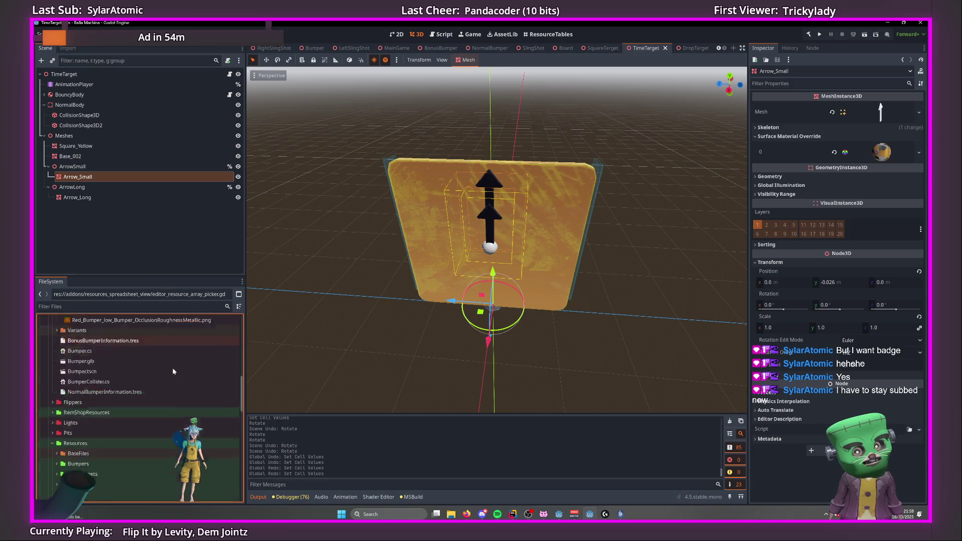
scroll(73, 438, down, 5)
scroll(74, 434, down, 2)
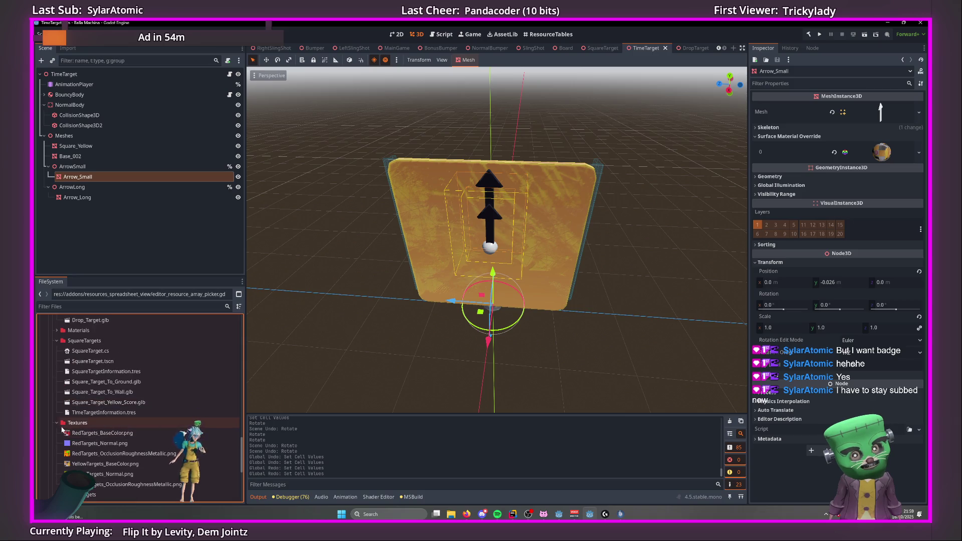
scroll(65, 431, down, 3)
scroll(63, 429, down, 1)
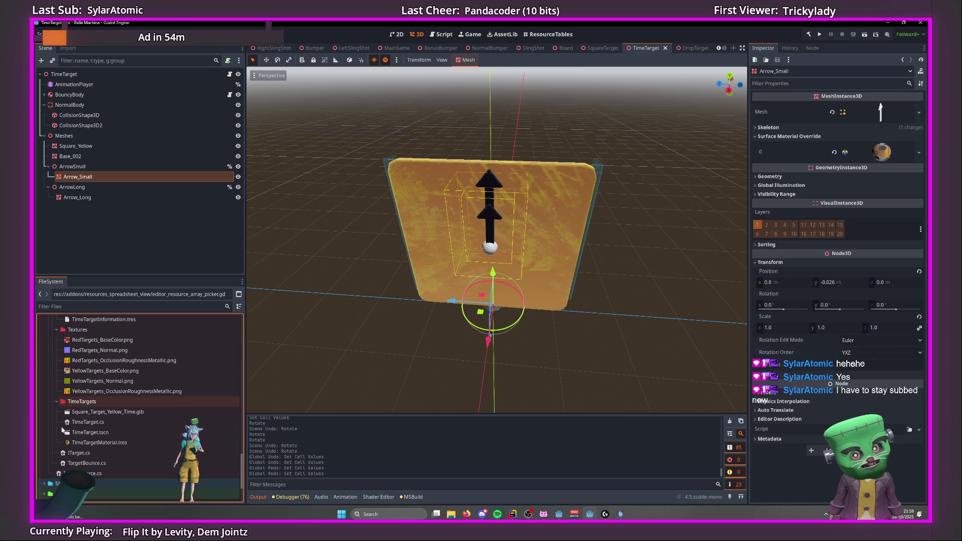
Collapse the TimeTargets, Textures, SquareTargets and DropTargets folders under Targets.
click(80, 402)
scroll(201, 416, up, 1)
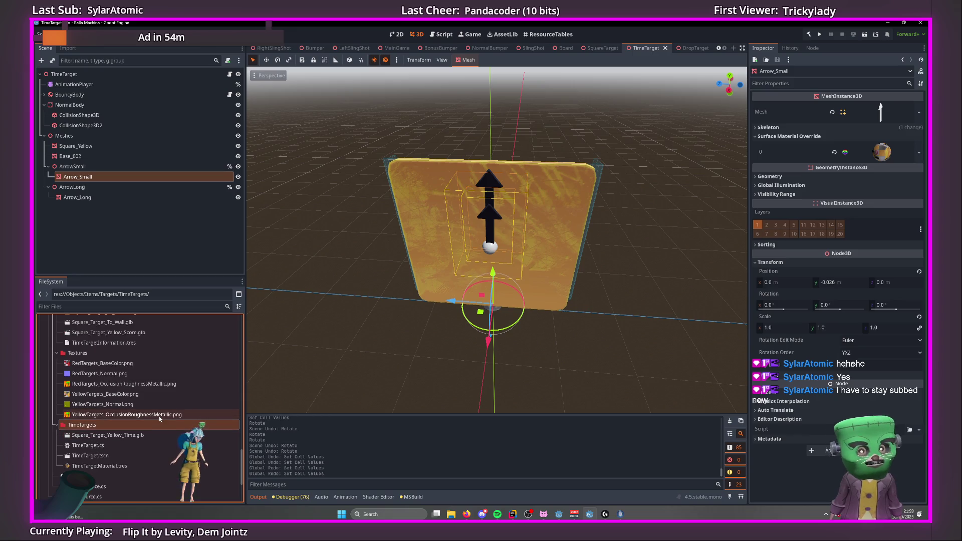
click(56, 424)
click(57, 353)
click(57, 372)
click(58, 466)
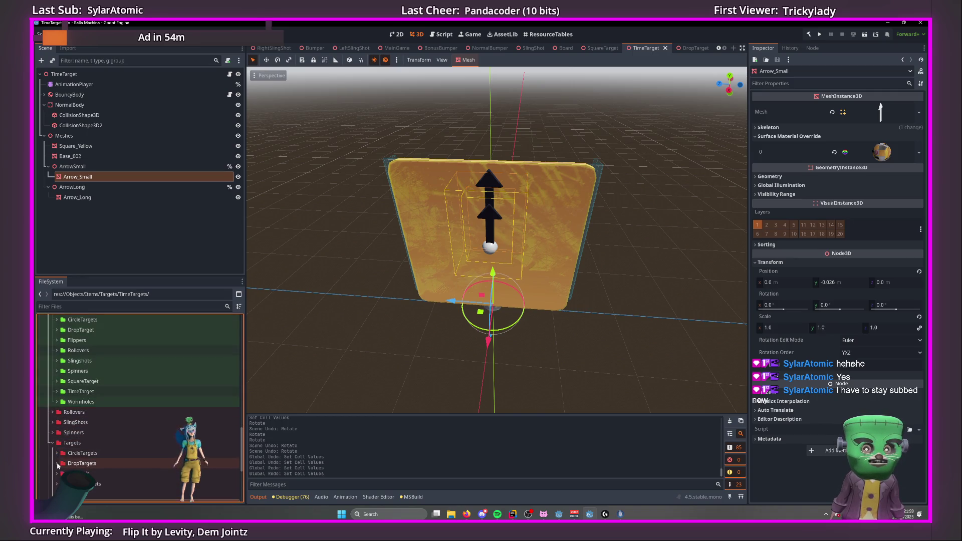
scroll(60, 451, down, 2)
right_click(80, 396)
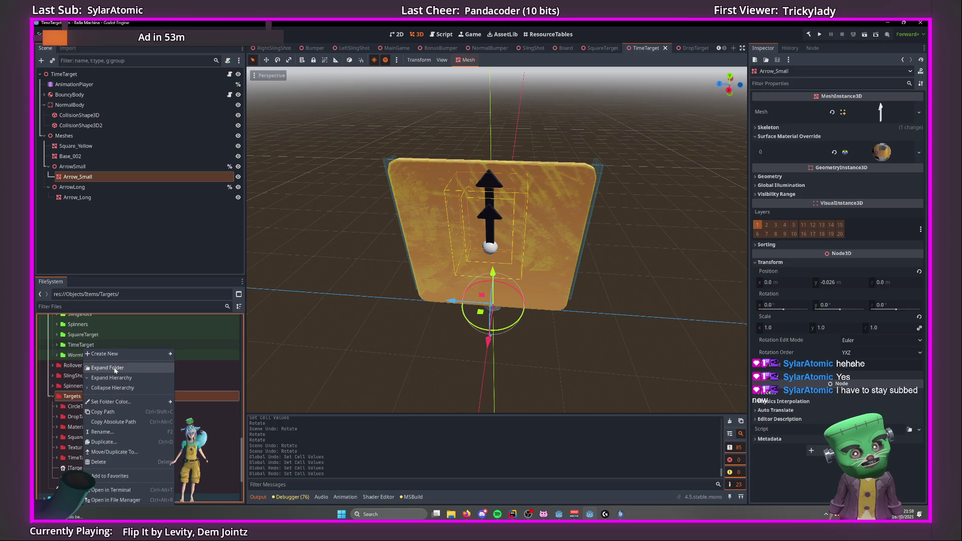
Create a folder named BonusTarget inside res://Objects/Items/Targets/.
mouse_move(130, 353)
click(191, 357)
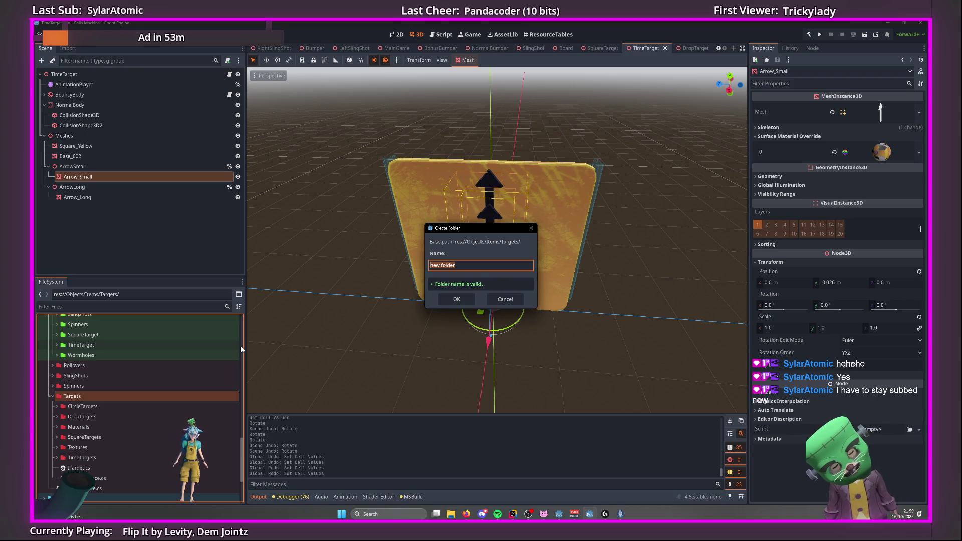
text(BonusTarget)
key(Return)
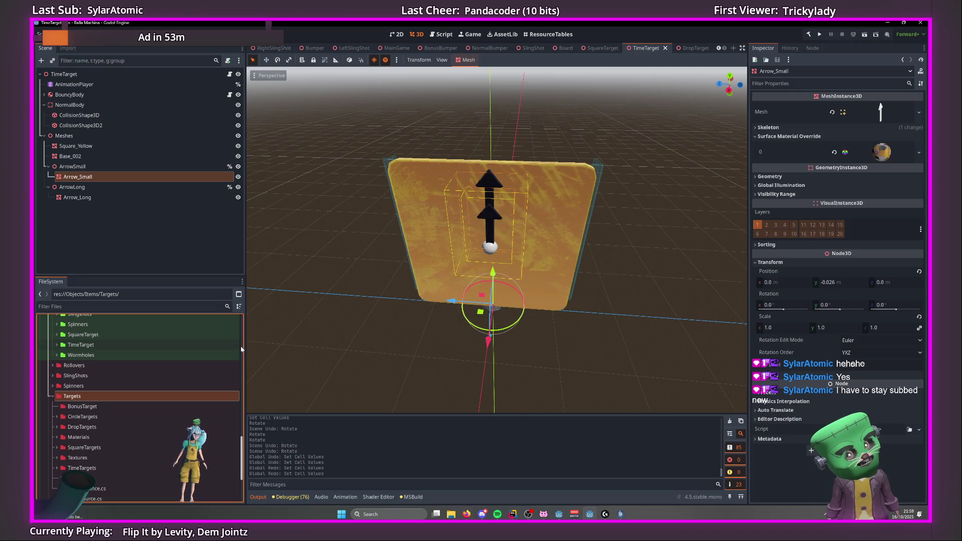
scroll(105, 421, down, 3)
scroll(102, 420, up, 2)
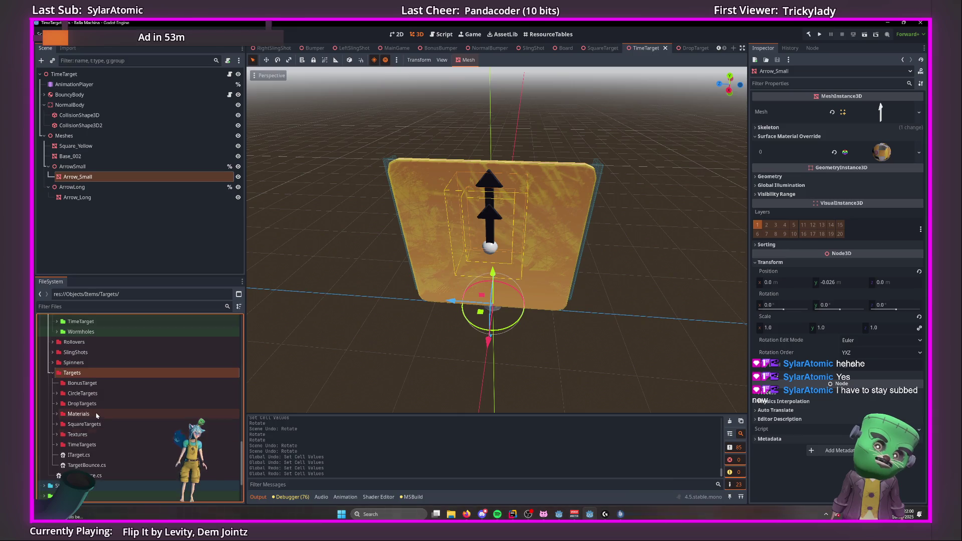
right_click(95, 384)
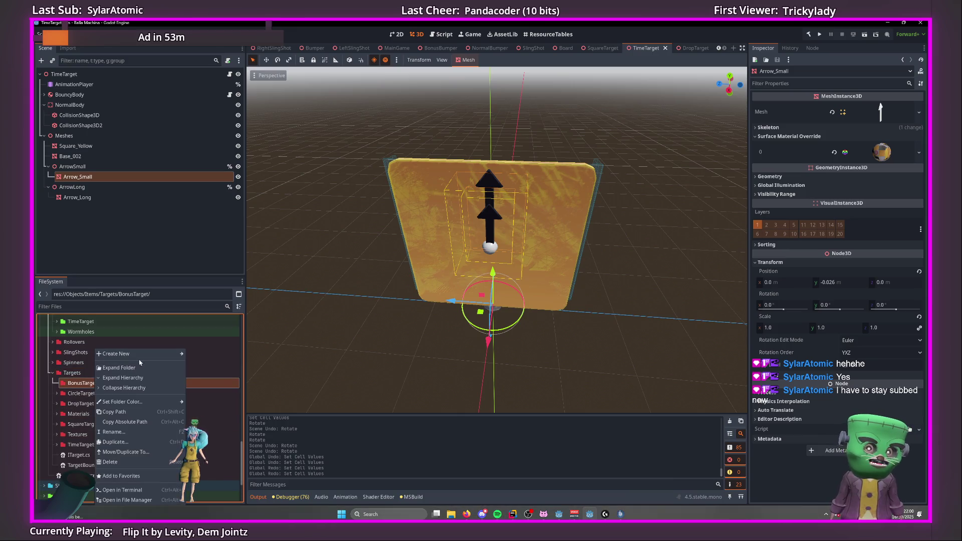
Dismiss the BonusTarget Create New menu and resize the scene tree and FileSystem docks.
mouse_move(142, 356)
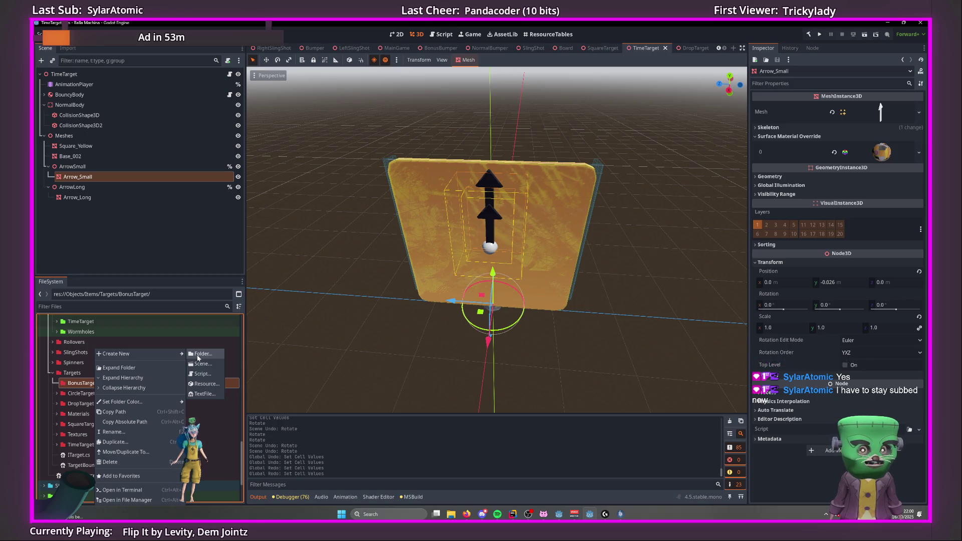
click(99, 308)
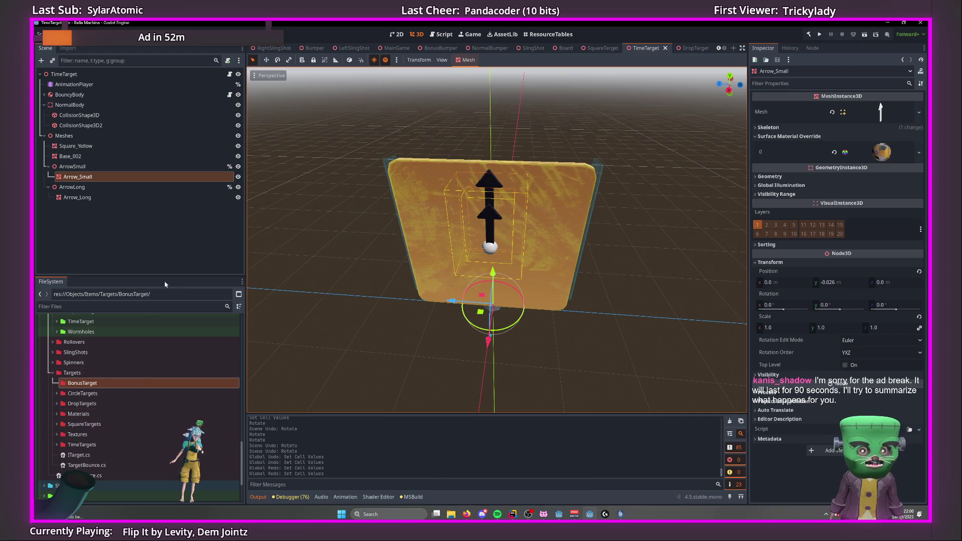
drag(152, 276, 153, 300)
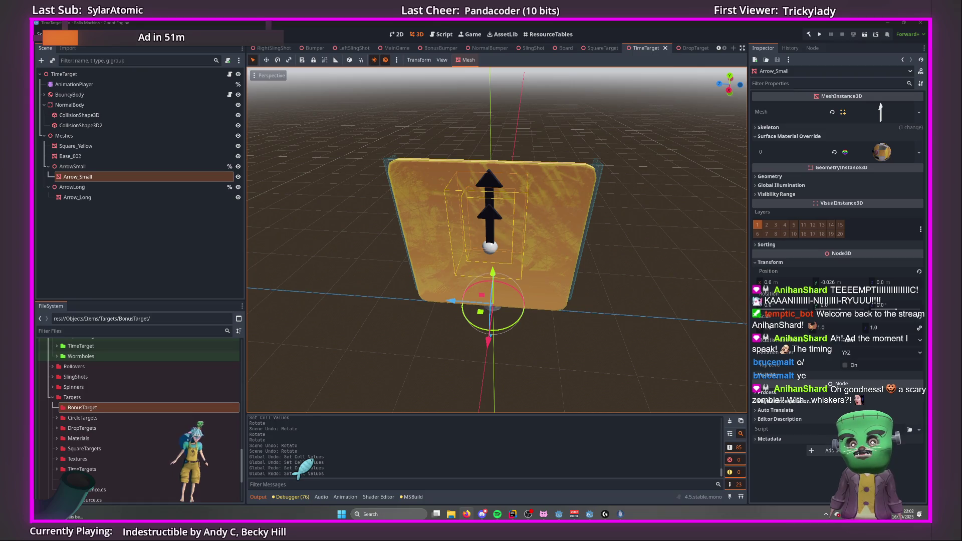
On the Miro board, scroll to Brain Dump and duplicate the fish bumper sticky note.
key(alt+Tab)
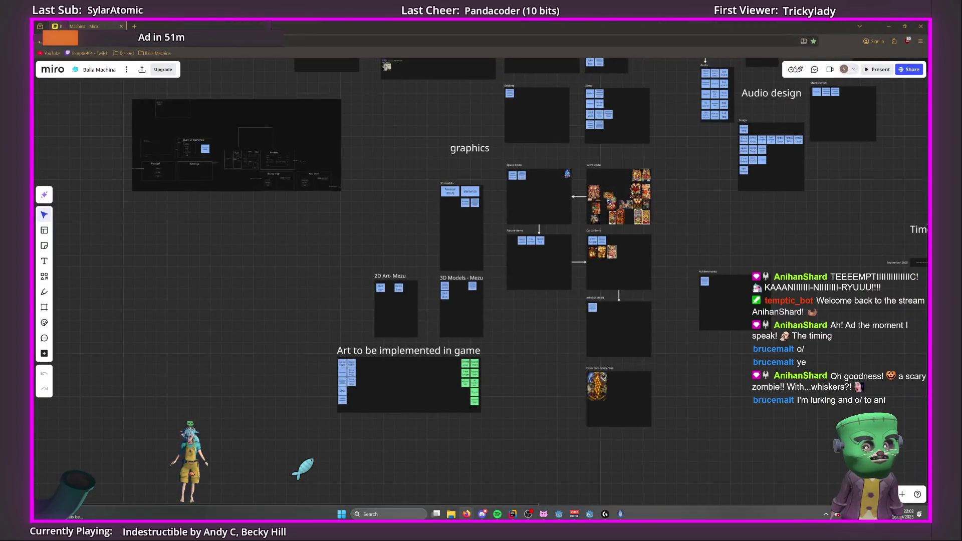
scroll(211, 280, up, 2)
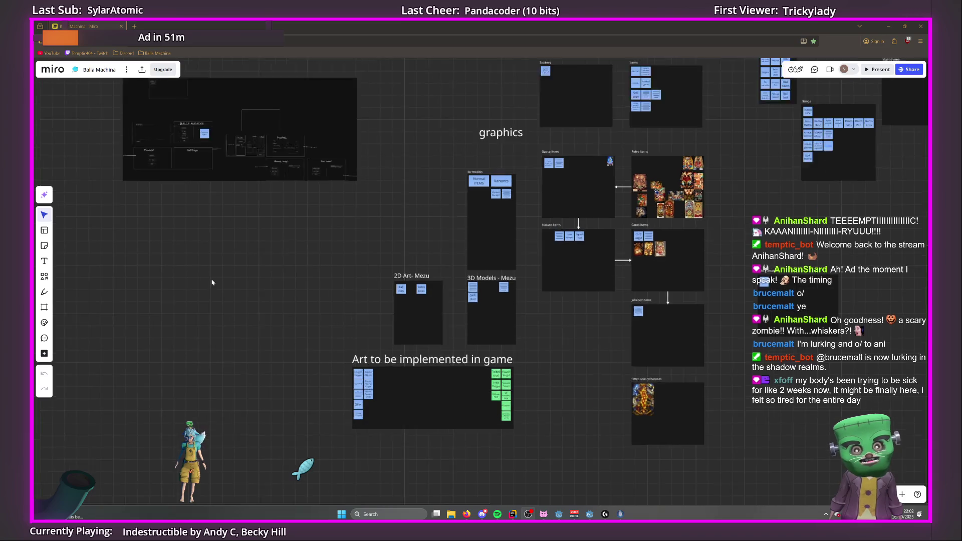
scroll(328, 291, up, 5)
scroll(326, 263, up, 3)
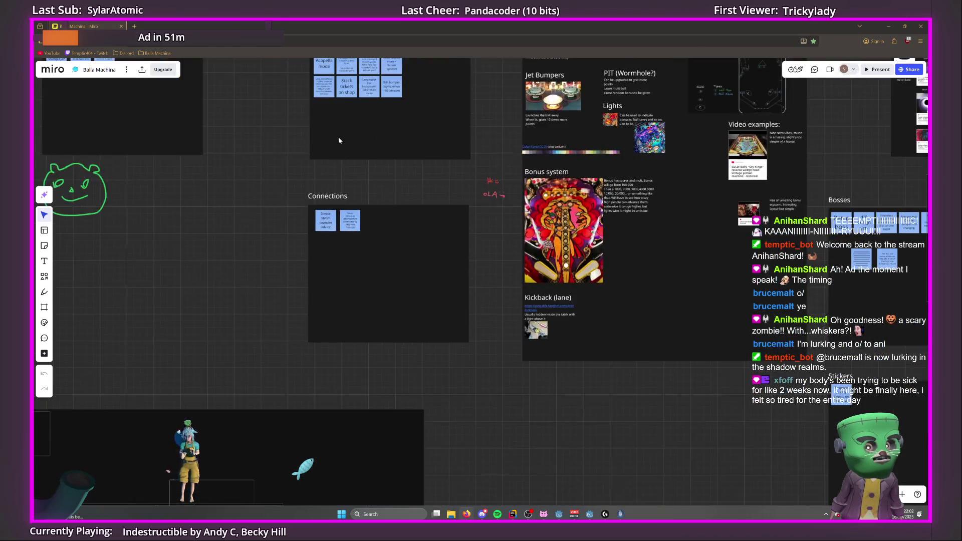
scroll(362, 319, up, 3)
scroll(413, 234, up, 4)
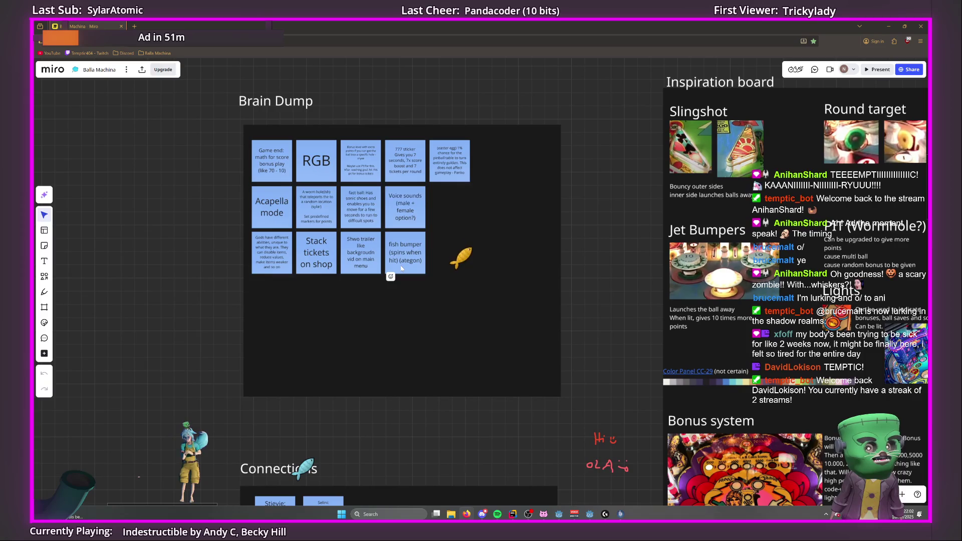
click(390, 273)
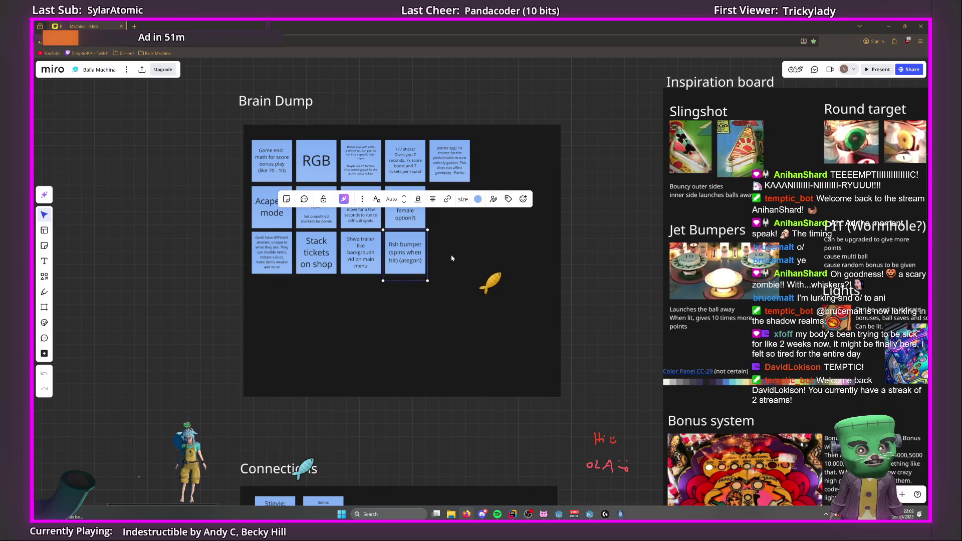
key(ctrl+d)
Place the copy beside Voice sounds, reading 'Lucky Target (Something with adding mult if score is certain value)'.
drag(452, 249, 446, 215)
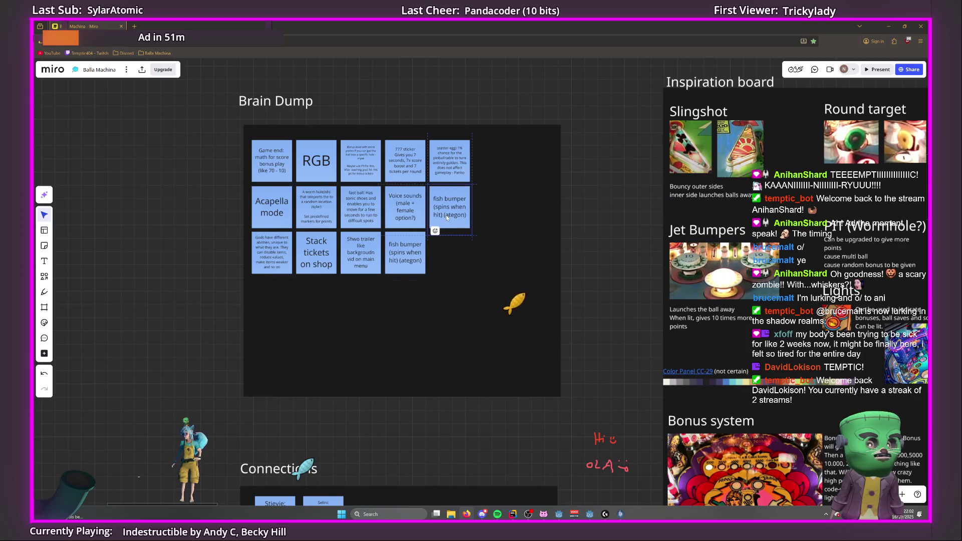
key(Return)
text(Lu)
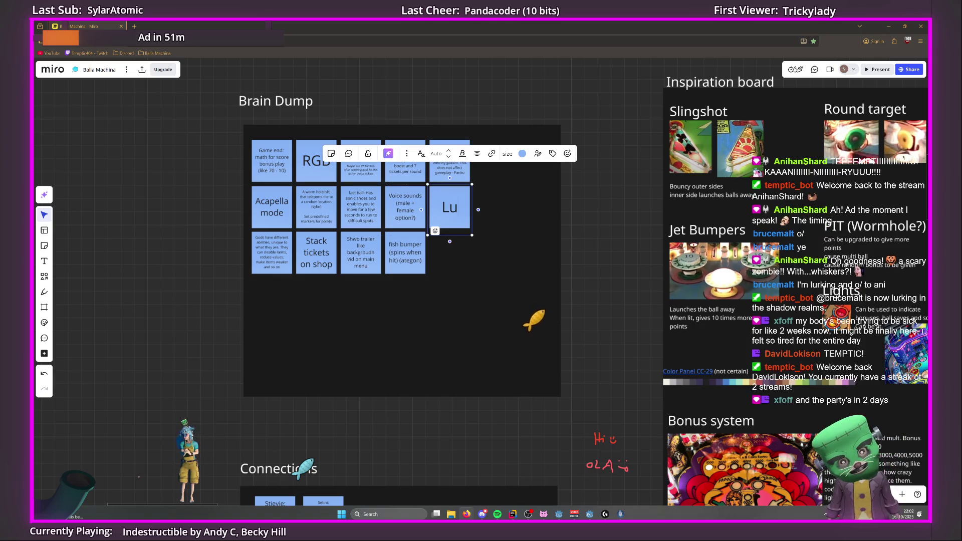
text(cky Target)
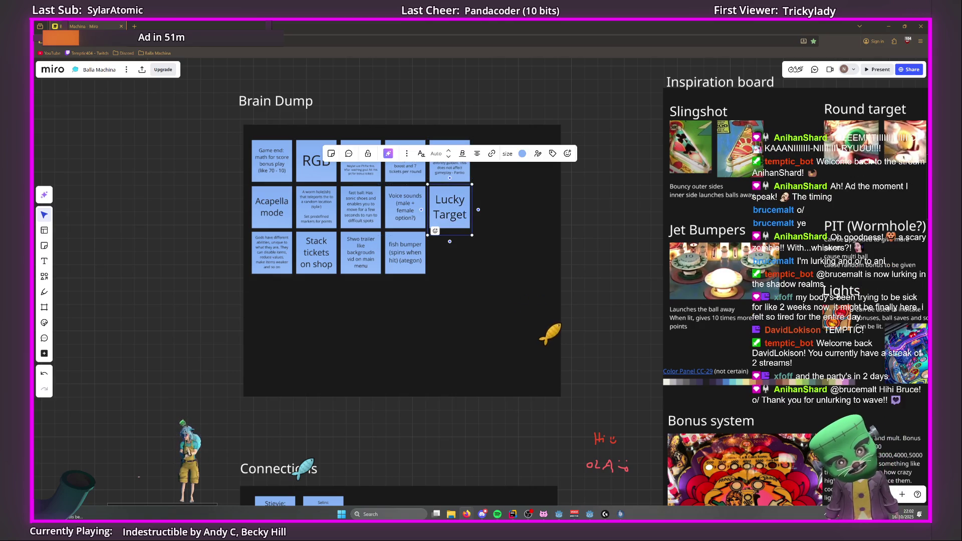
text( ()
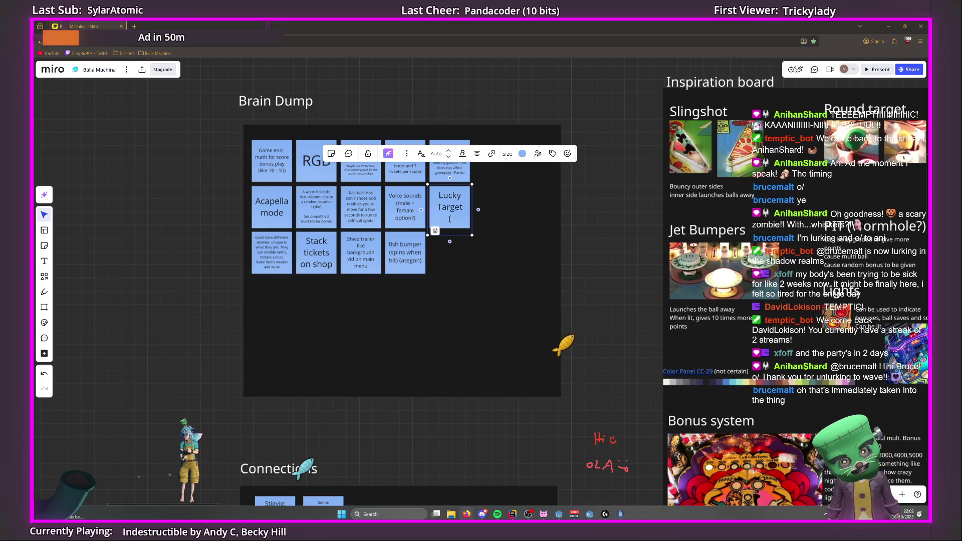
text(Somethign w)
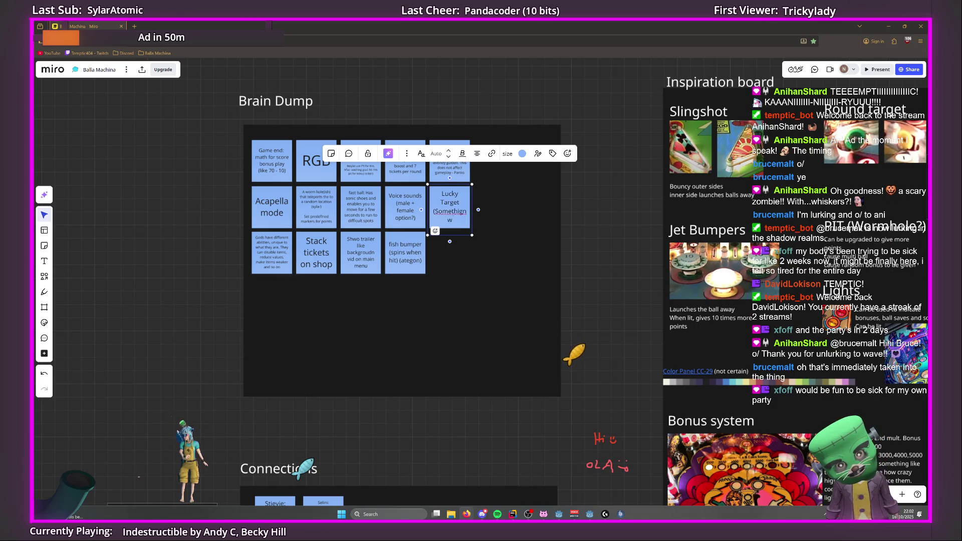
text(ith adding)
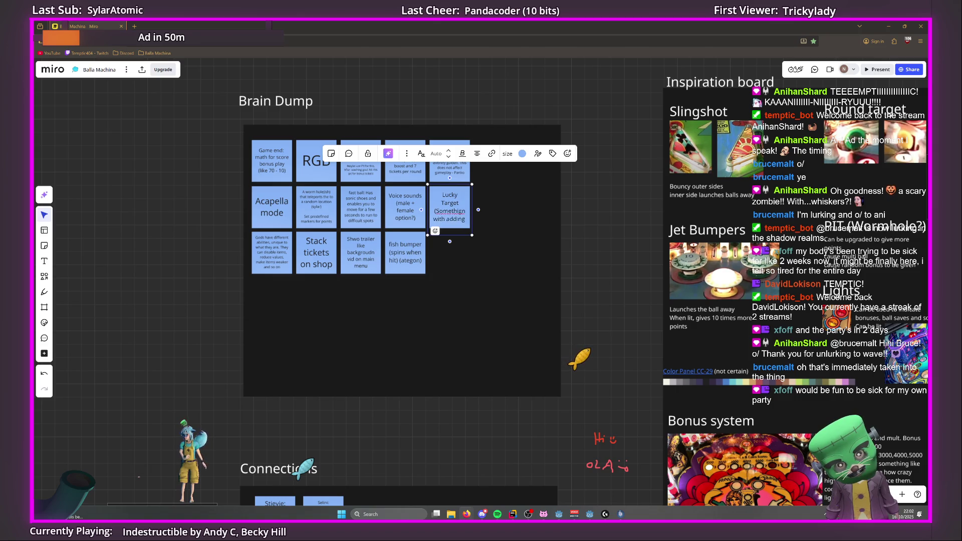
text( mult if)
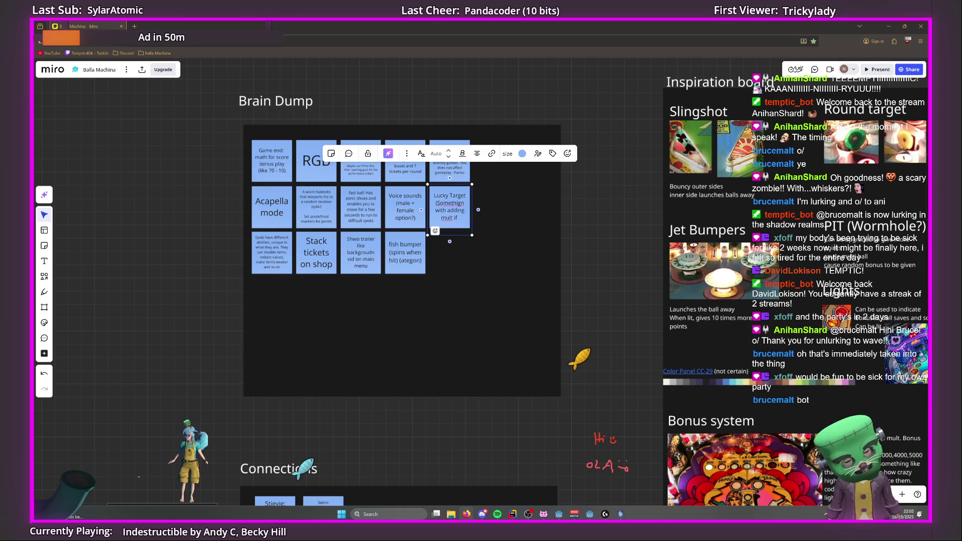
text( score is certain value))
click(636, 230)
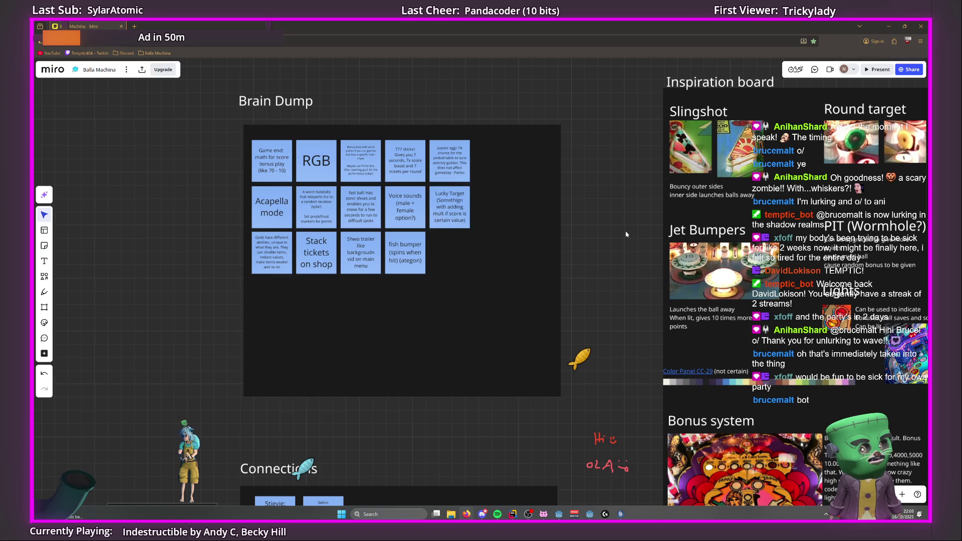
key(ctrl+s)
key(Escape)
scroll(612, 197, down, 2)
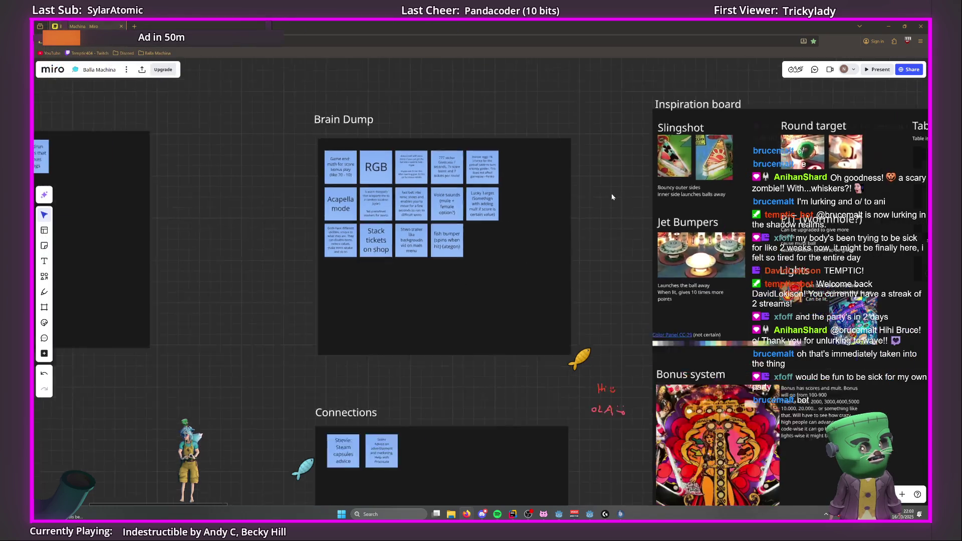
scroll(612, 197, down, 5)
scroll(612, 197, right, 8)
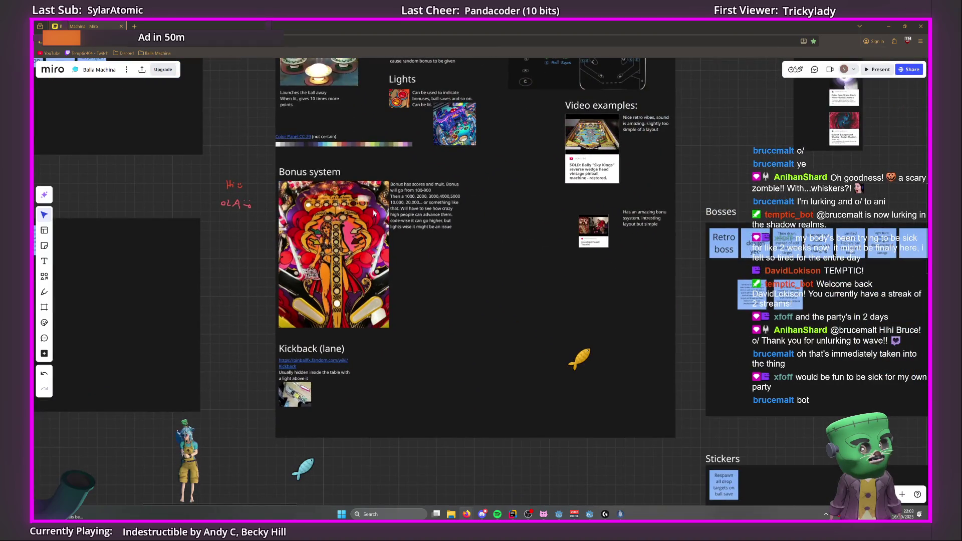
scroll(373, 213, up, 3)
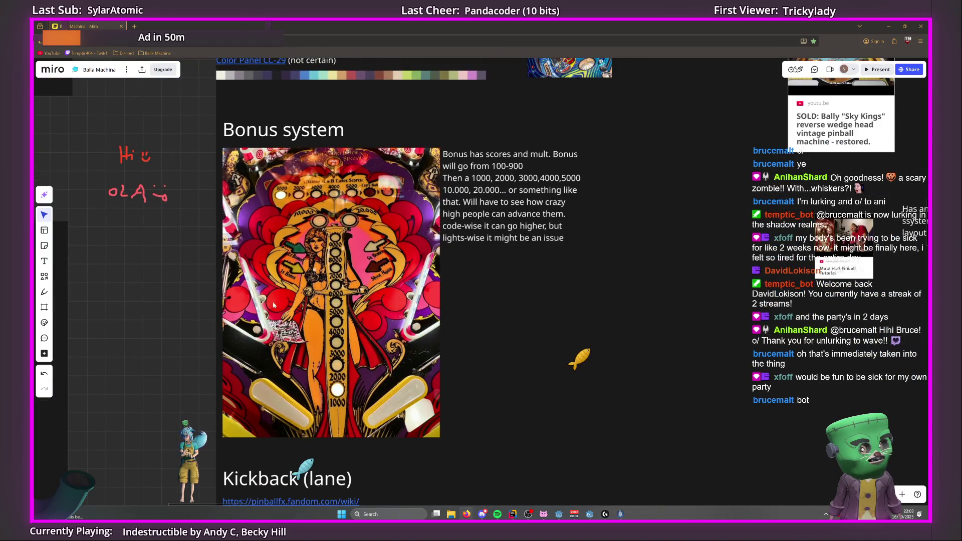
scroll(164, 249, down, 5)
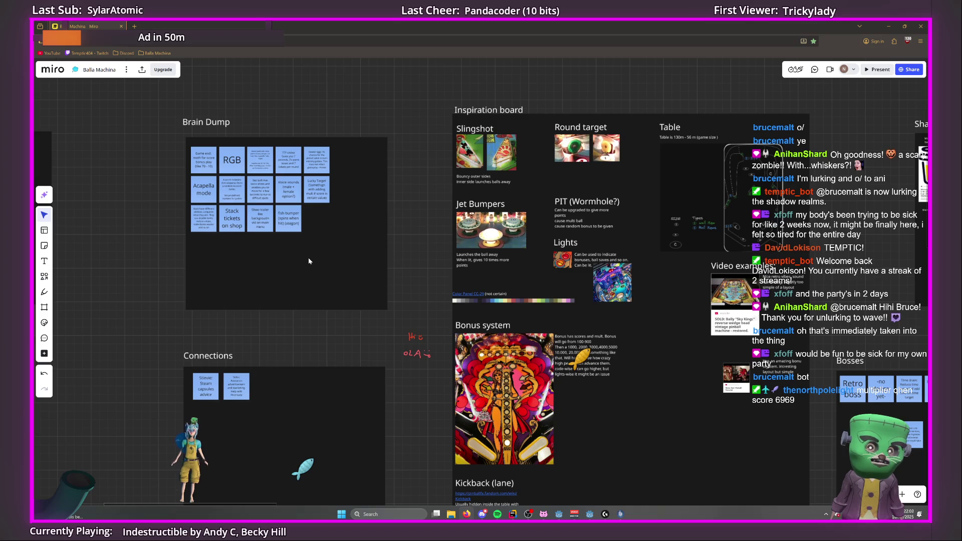
scroll(266, 265, up, 3)
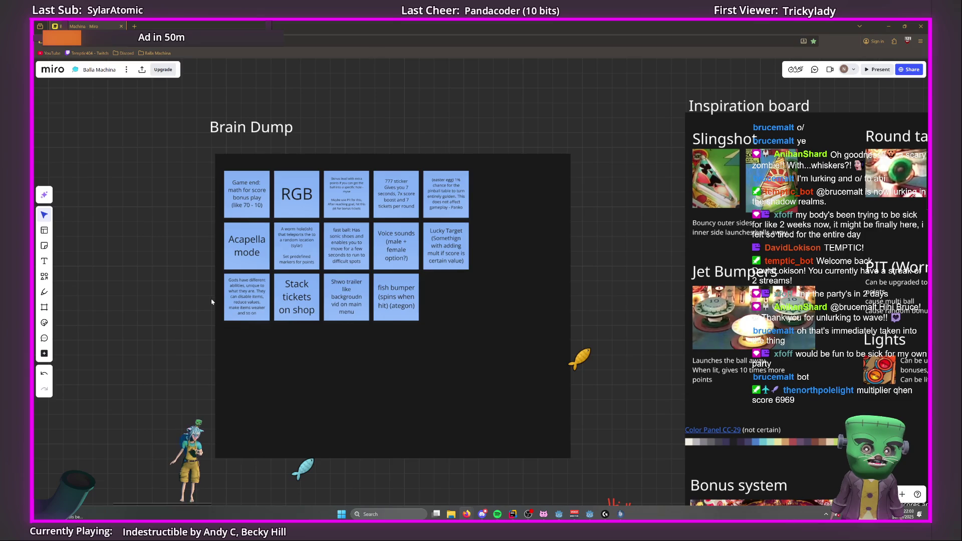
scroll(328, 324, up, 1)
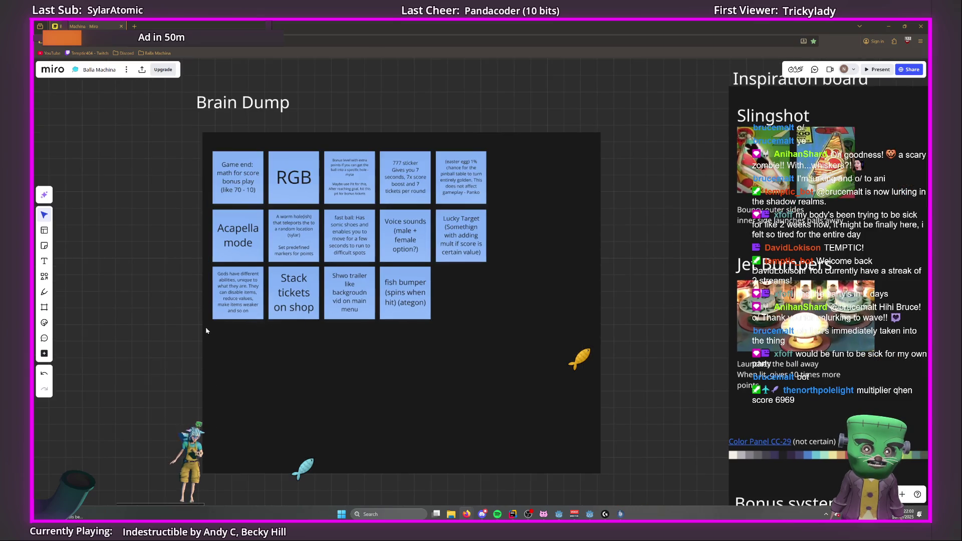
scroll(395, 363, down, 1)
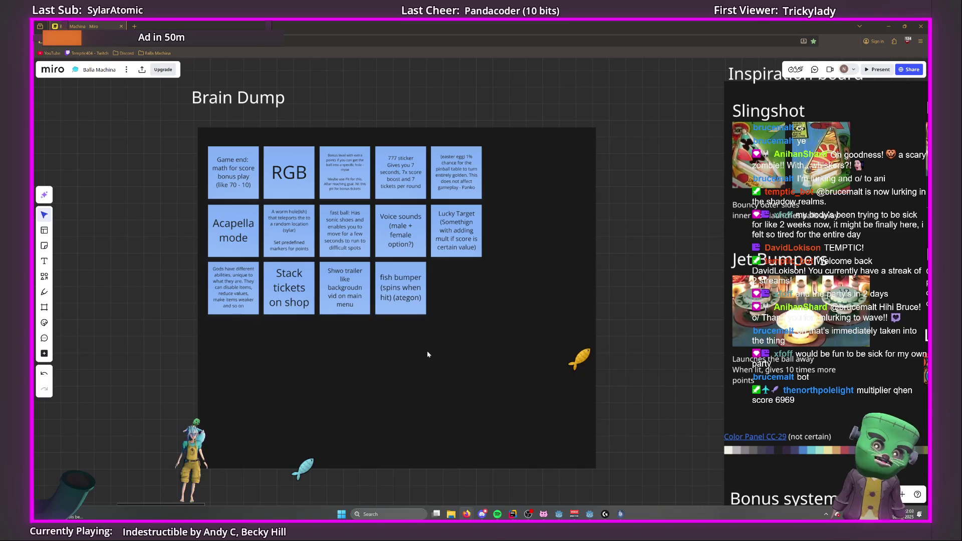
click(434, 256)
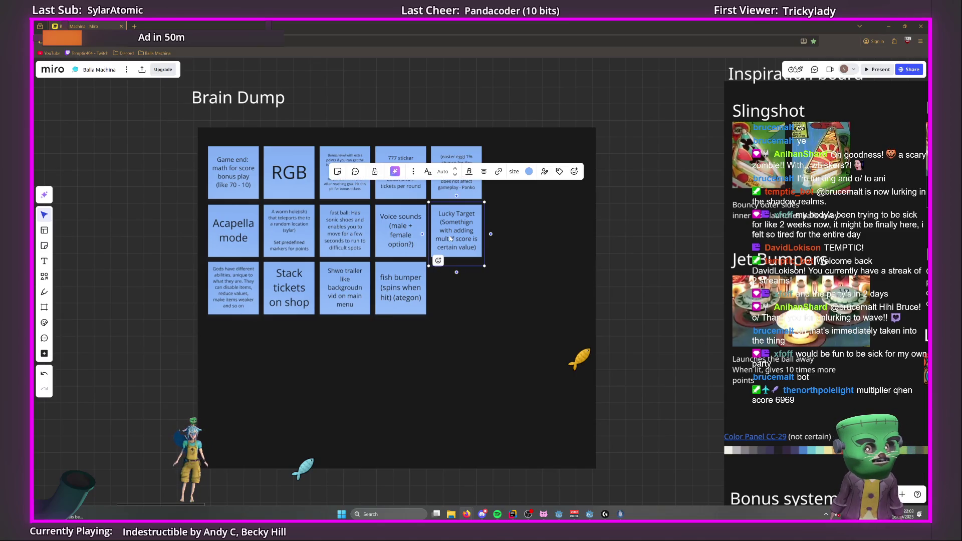
scroll(592, 251, down, 5)
mouse_move(757, 396)
mouse_down()
mouse_move(564, 295)
mouse_move(374, 257)
mouse_move(484, 278)
mouse_move(660, 336)
mouse_up()
click(272, 218)
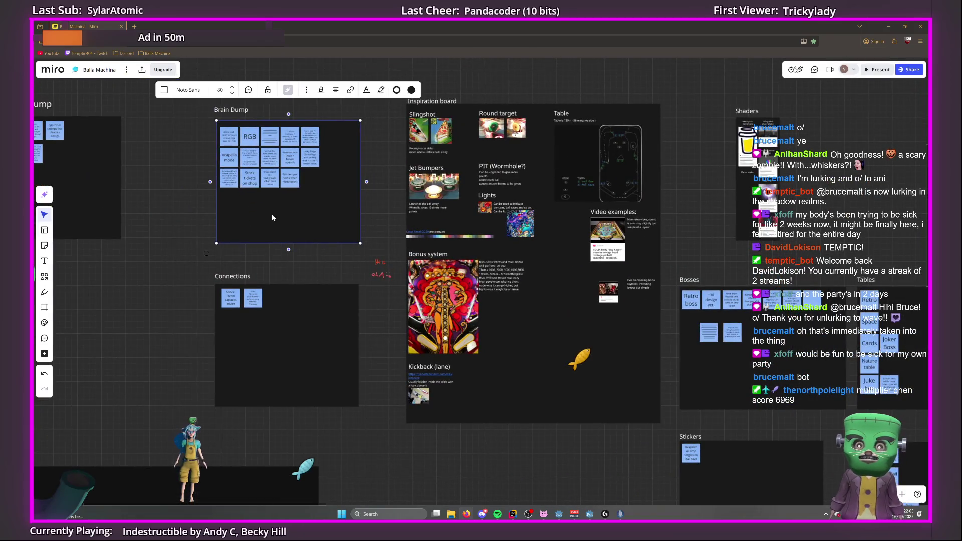
scroll(236, 248, down, 2)
scroll(211, 221, down, 2)
scroll(289, 257, up, 2)
mouse_move(289, 256)
mouse_down()
mouse_move(344, 344)
mouse_move(550, 361)
mouse_move(402, 344)
mouse_up()
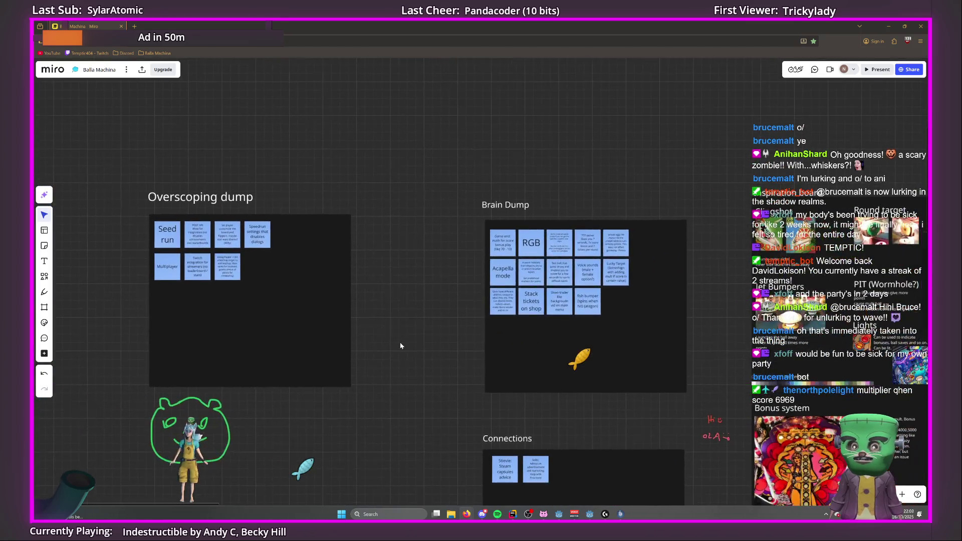
scroll(293, 406, down, 2)
mouse_move(137, 483)
mouse_down()
mouse_move(451, 204)
mouse_move(427, 181)
mouse_up()
click(392, 218)
mouse_move(392, 218)
mouse_down()
mouse_move(135, 468)
mouse_move(430, 168)
mouse_move(254, 344)
mouse_move(150, 403)
mouse_move(117, 402)
mouse_move(113, 382)
mouse_move(457, 413)
mouse_move(291, 387)
mouse_up()
click(113, 381)
scroll(290, 387, down, 1)
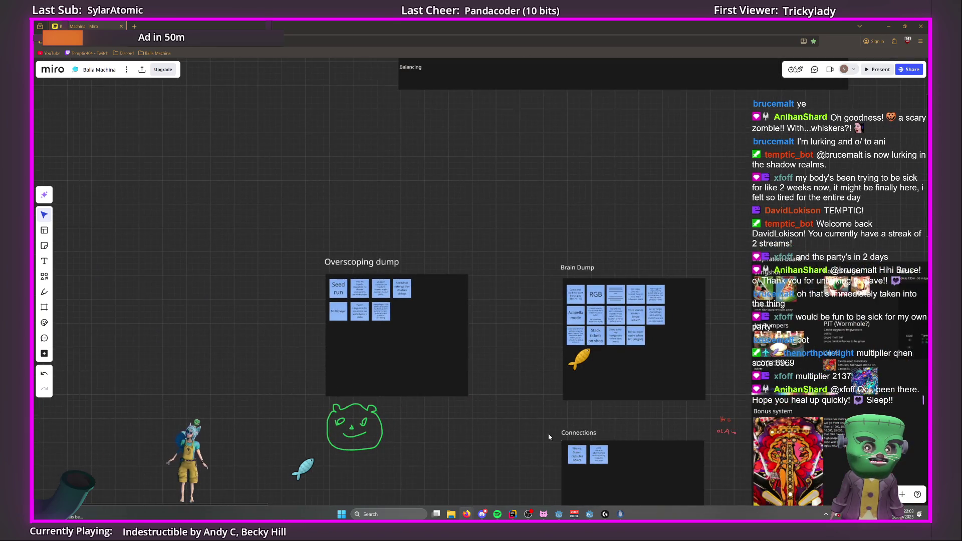
scroll(500, 299, up, 5)
scroll(365, 333, up, 2)
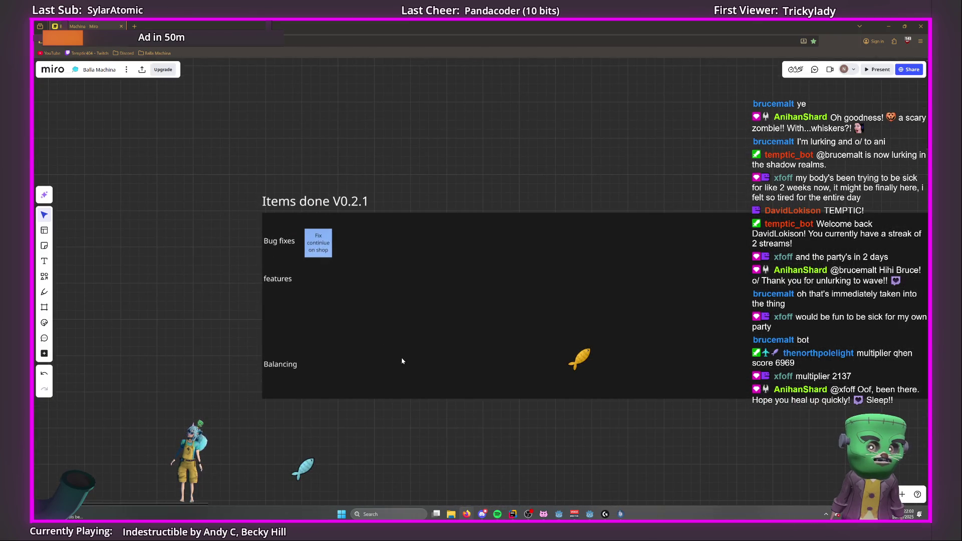
scroll(398, 354, down, 10)
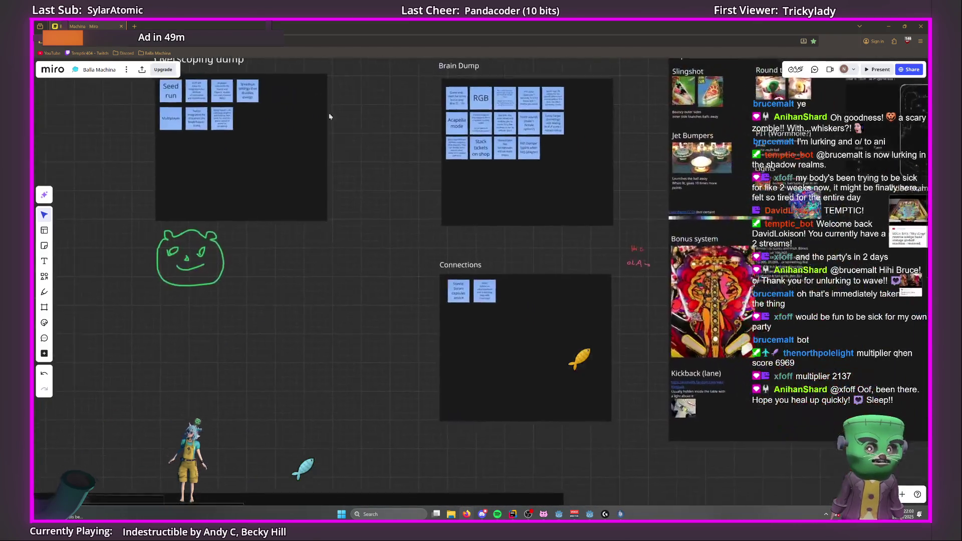
scroll(363, 288, down, 5)
scroll(498, 344, up, 2)
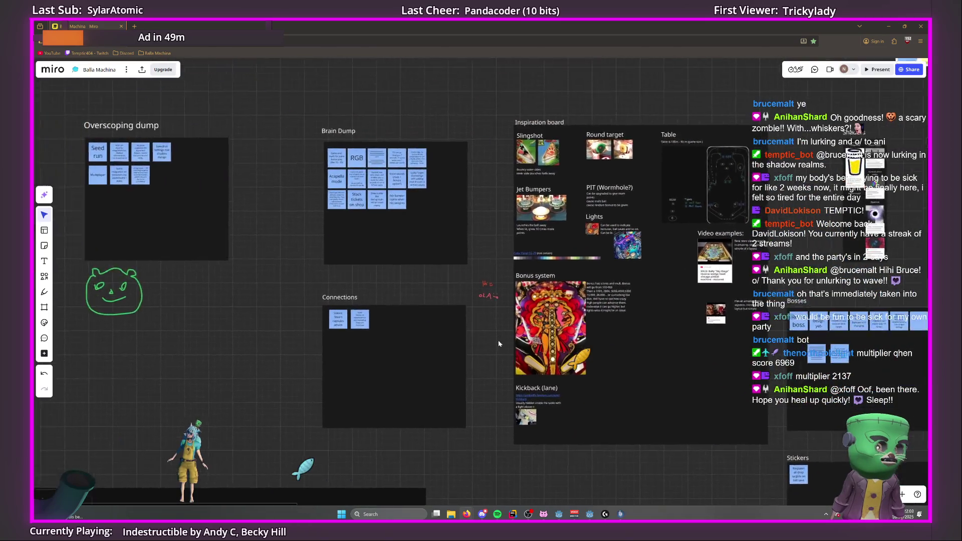
scroll(499, 344, up, 2)
mouse_move(344, 257)
mouse_down()
mouse_move(503, 295)
mouse_move(434, 265)
mouse_up()
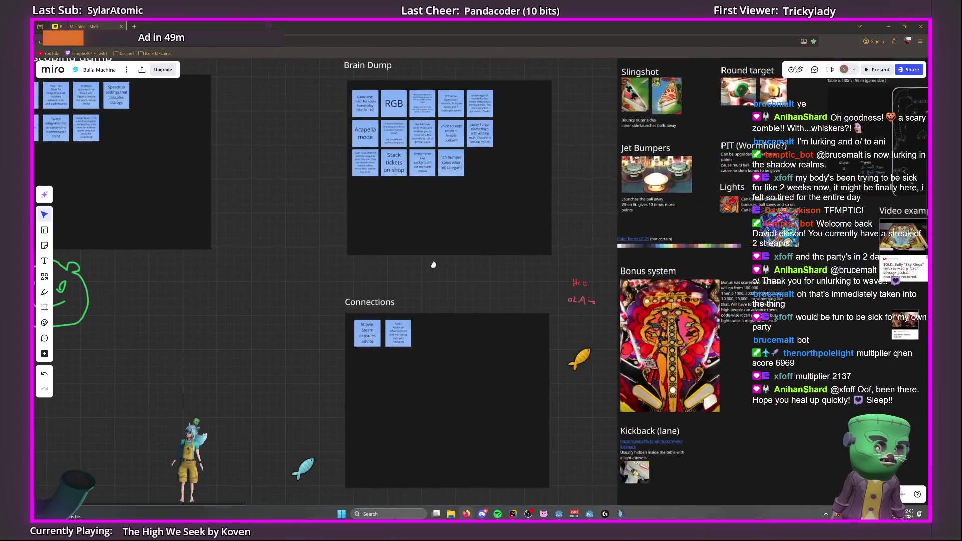
scroll(432, 269, down, 2)
mouse_move(165, 191)
mouse_down()
mouse_move(409, 317)
mouse_move(409, 326)
mouse_up()
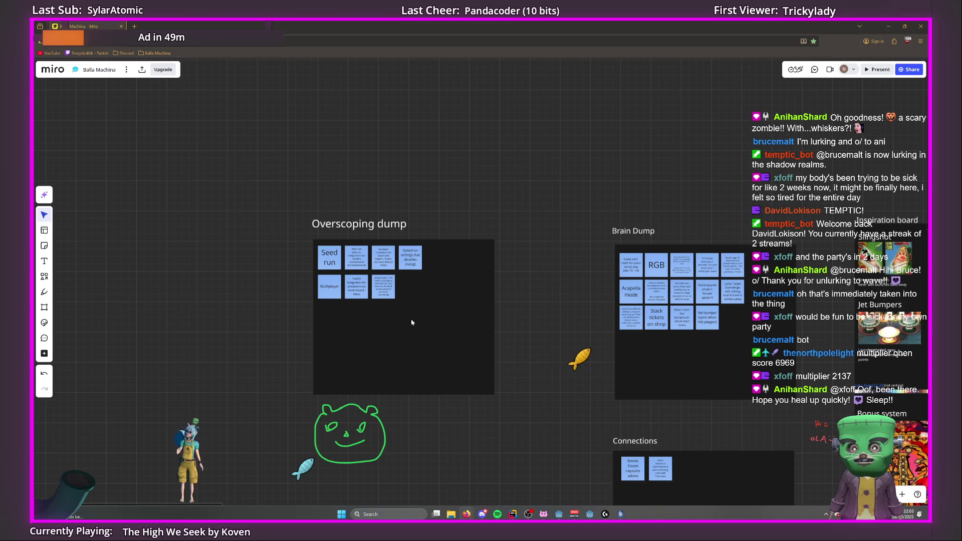
scroll(411, 323, right, 5)
scroll(411, 322, down, 2)
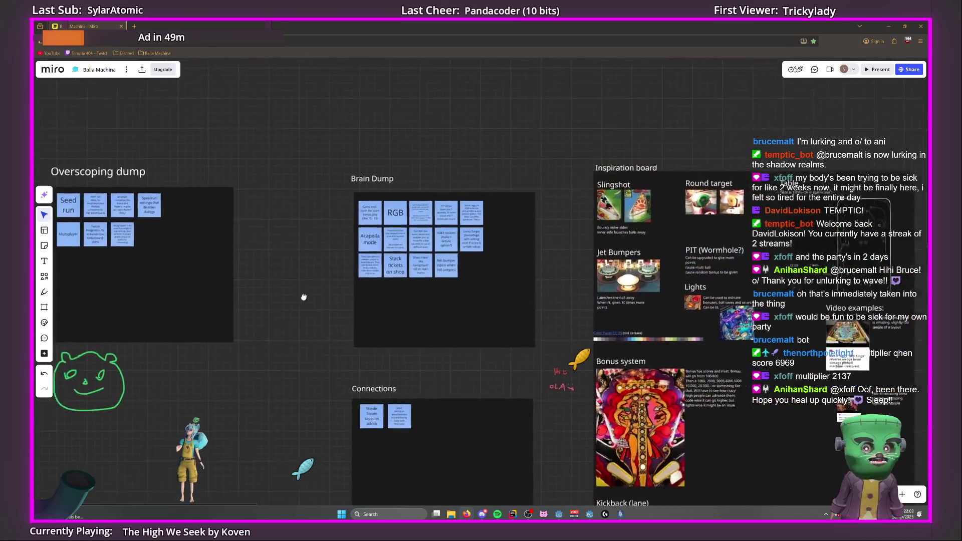
scroll(458, 336, up, 2)
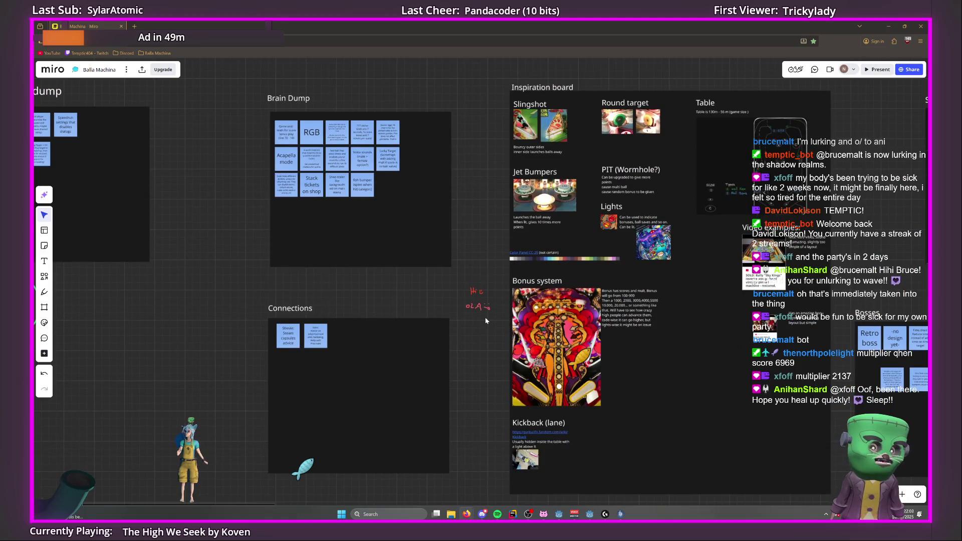
scroll(389, 300, down, 2)
scroll(396, 281, down, 3)
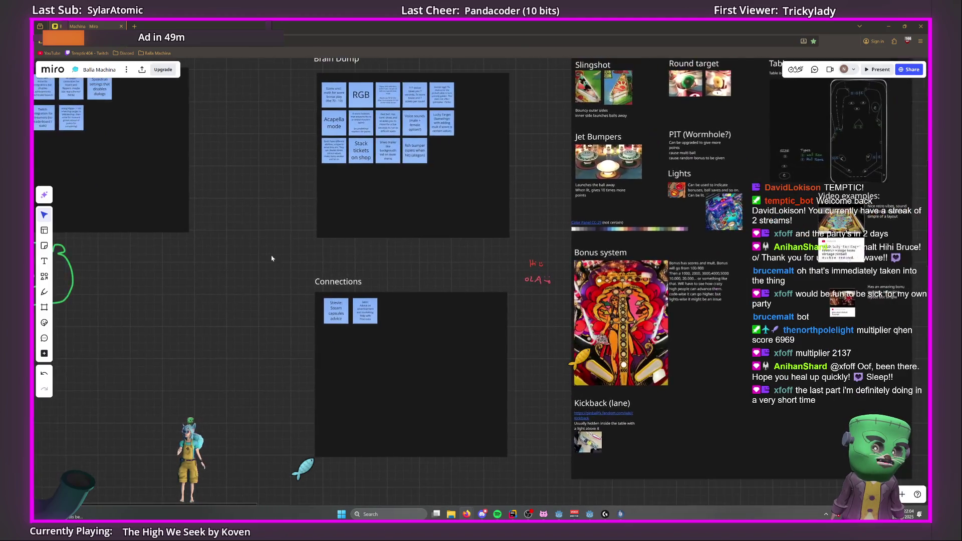
scroll(276, 258, left, 10)
scroll(631, 353, up, 2)
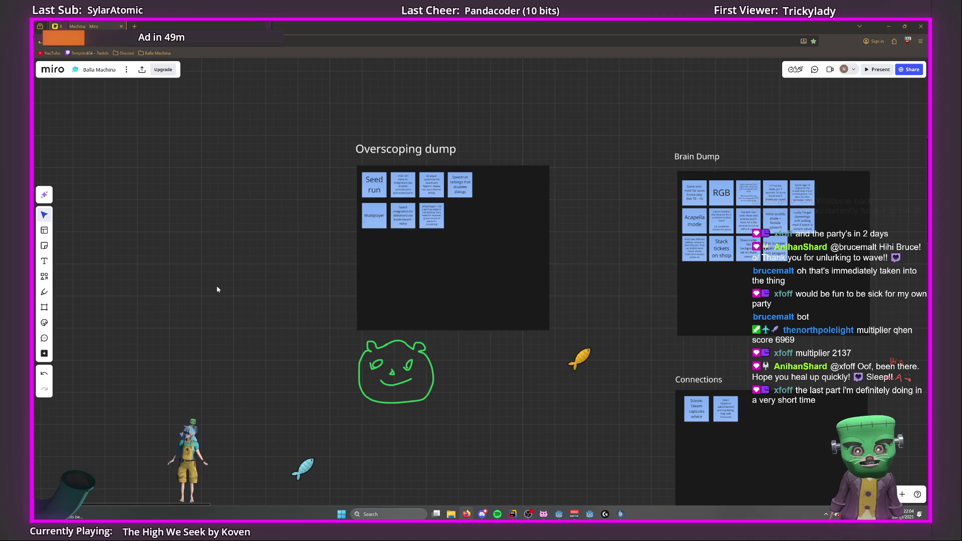
mouse_move(217, 289)
mouse_down()
mouse_move(281, 277)
mouse_move(172, 293)
mouse_up()
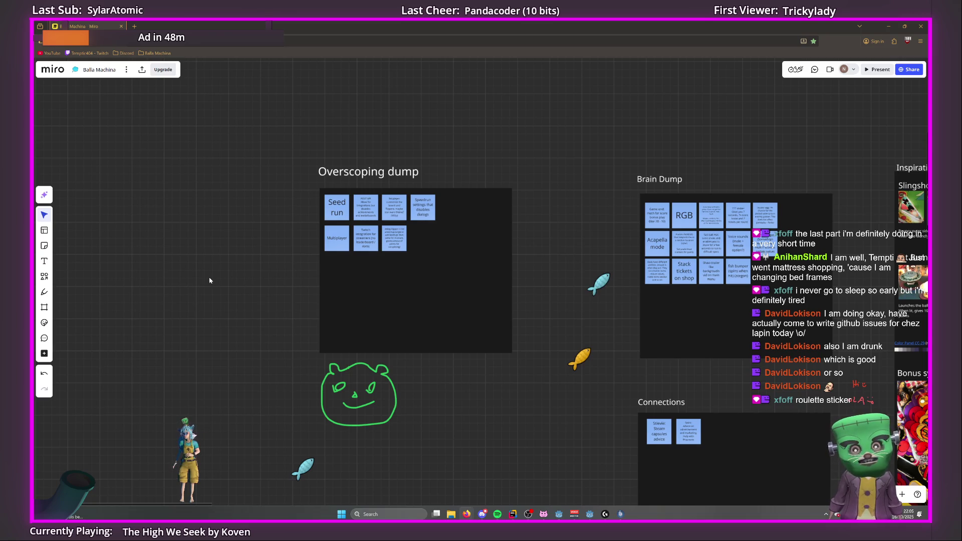
scroll(478, 218, up, 3)
Copy the Lucky Target sticky beside fish bumper and start it as 'Lucky stickers'.
scroll(659, 305, right, 10)
click(494, 254)
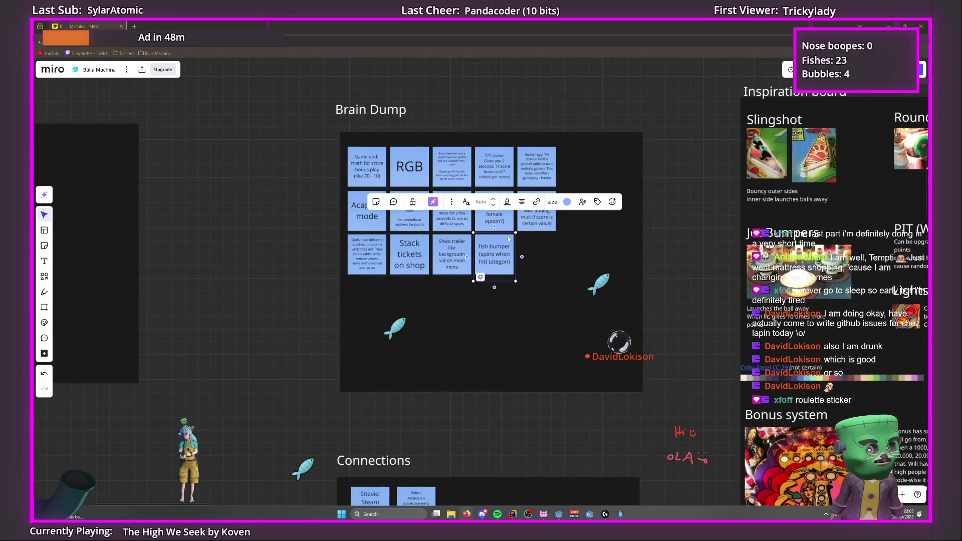
click(545, 227)
drag(545, 227, 539, 257)
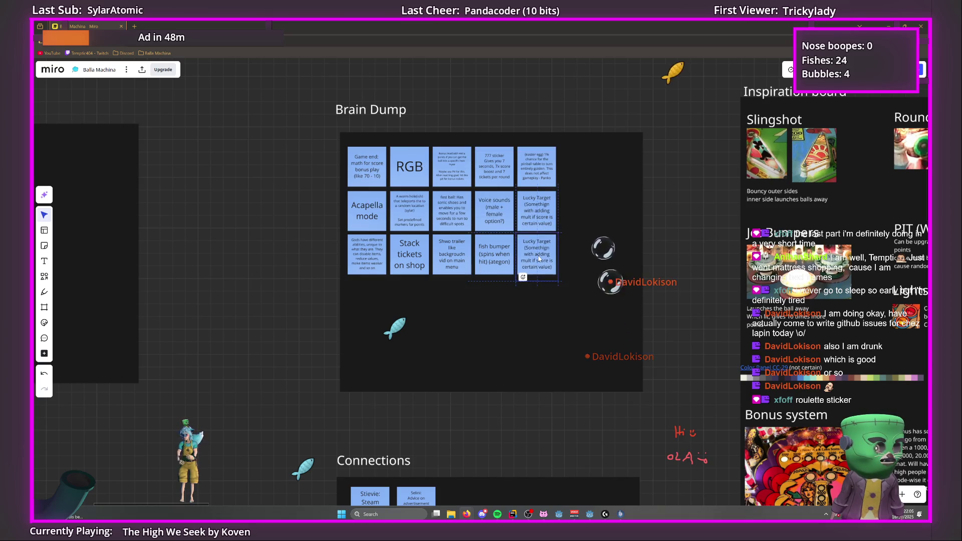
double_click(538, 258)
text(Luck)
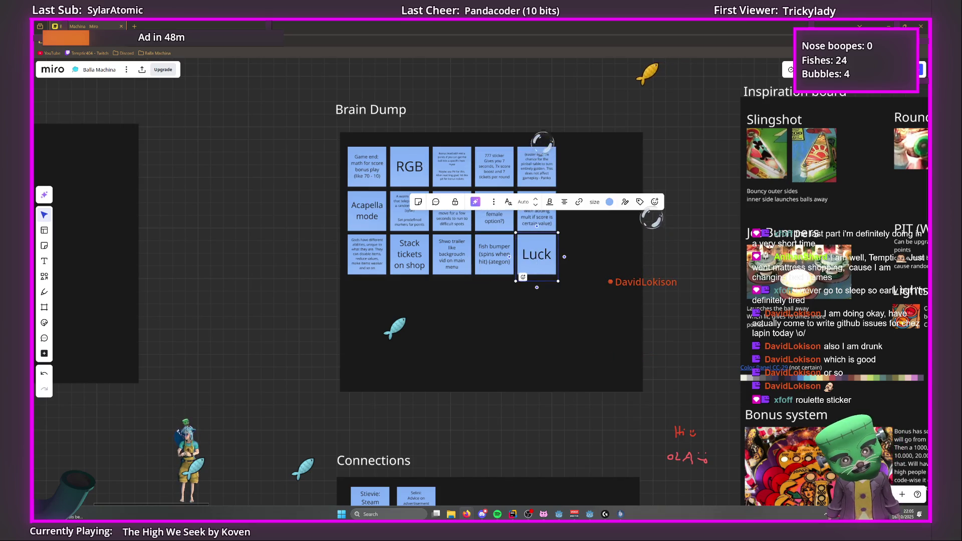
text(y st)
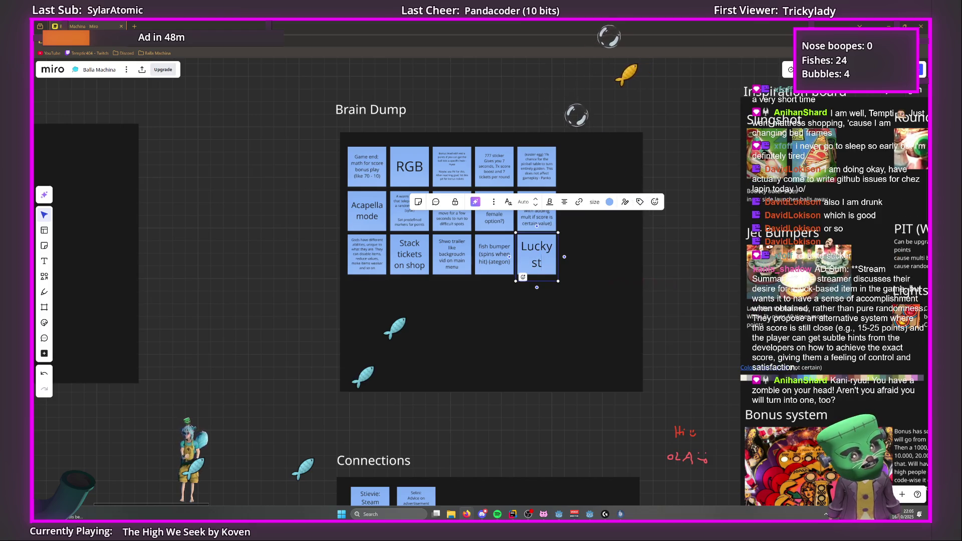
text(ickers)
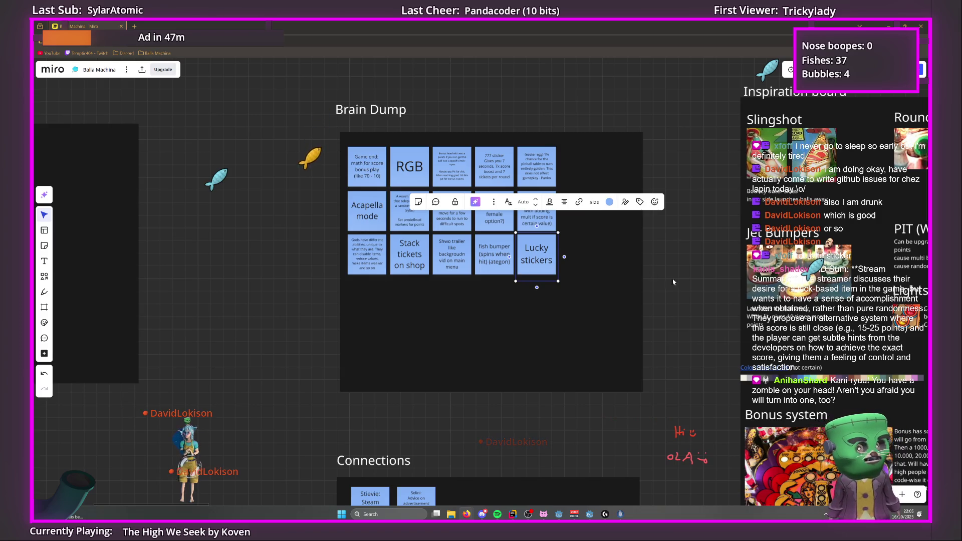
Rewrite the note as 'Roulette sticker (random points +-20% of original value)'.
double_click(536, 249)
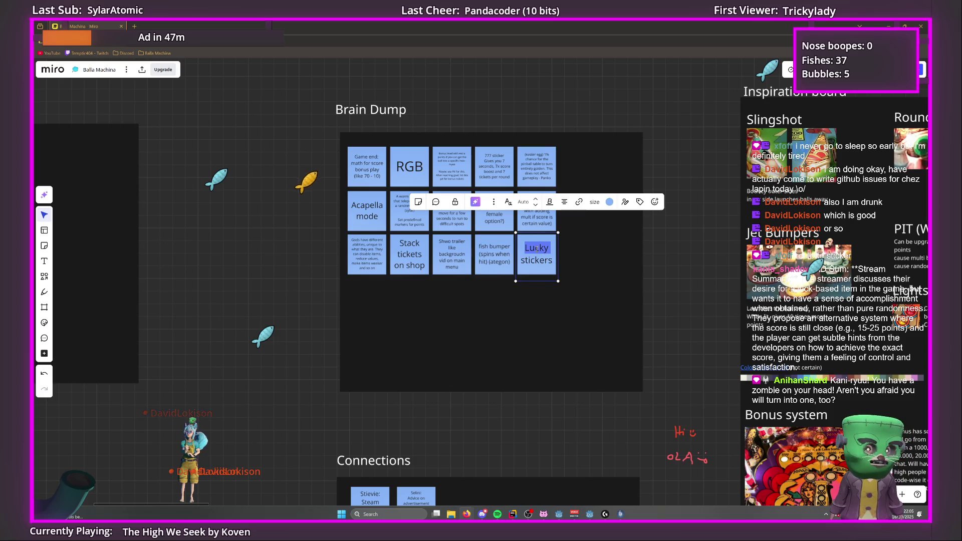
text(Roulette)
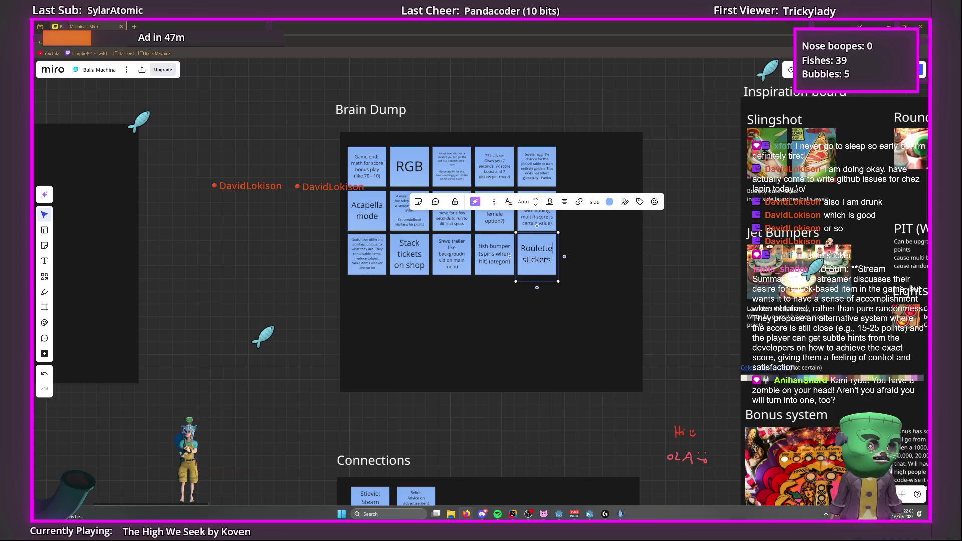
click(551, 260)
key(BackSpace)
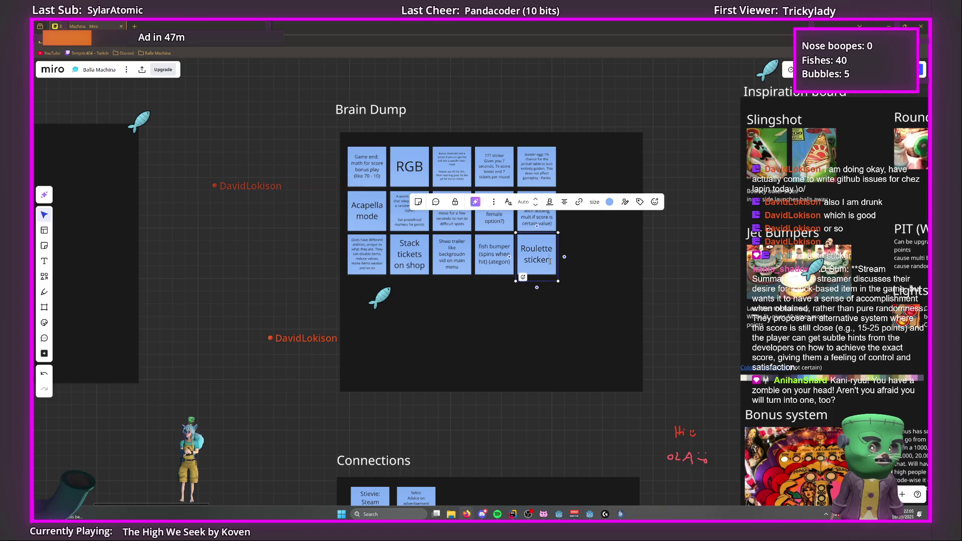
text(()
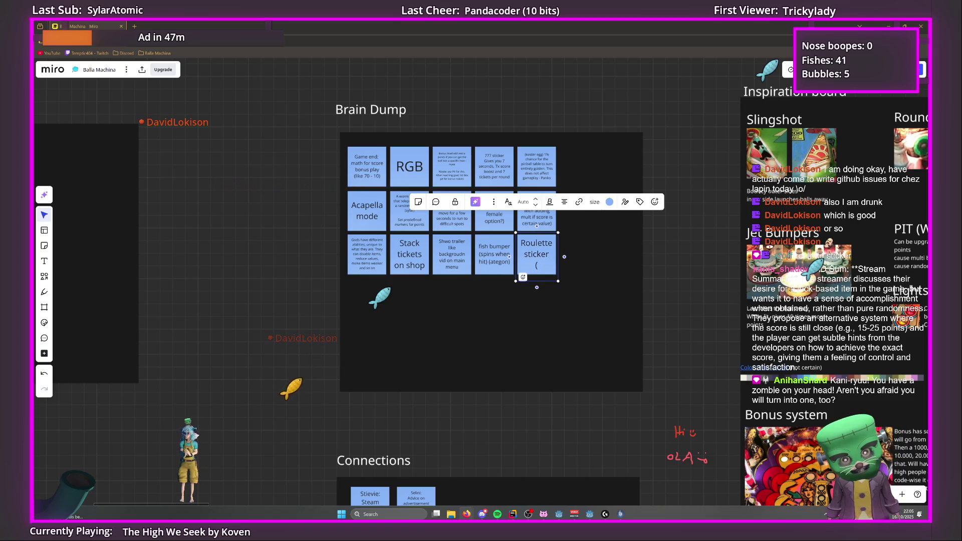
text(random po)
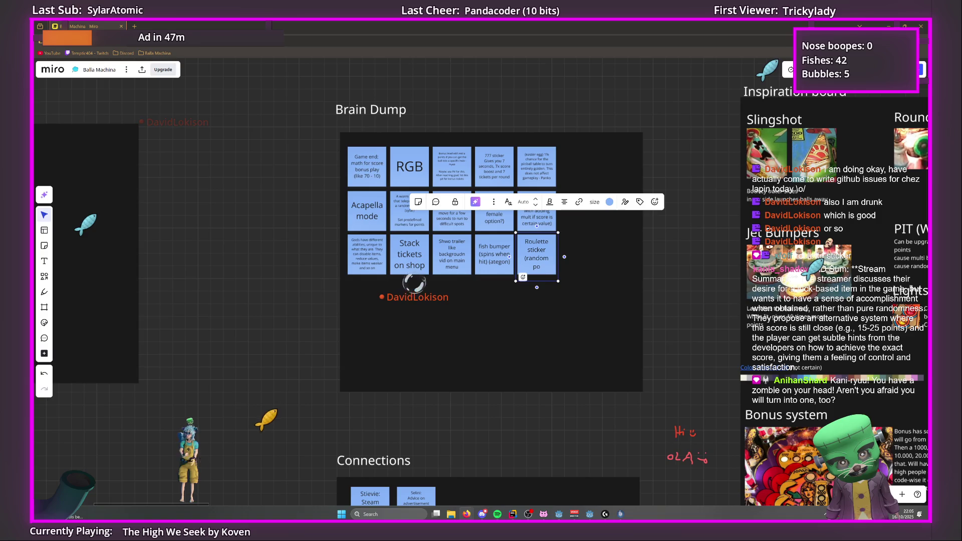
text(ints +-2)
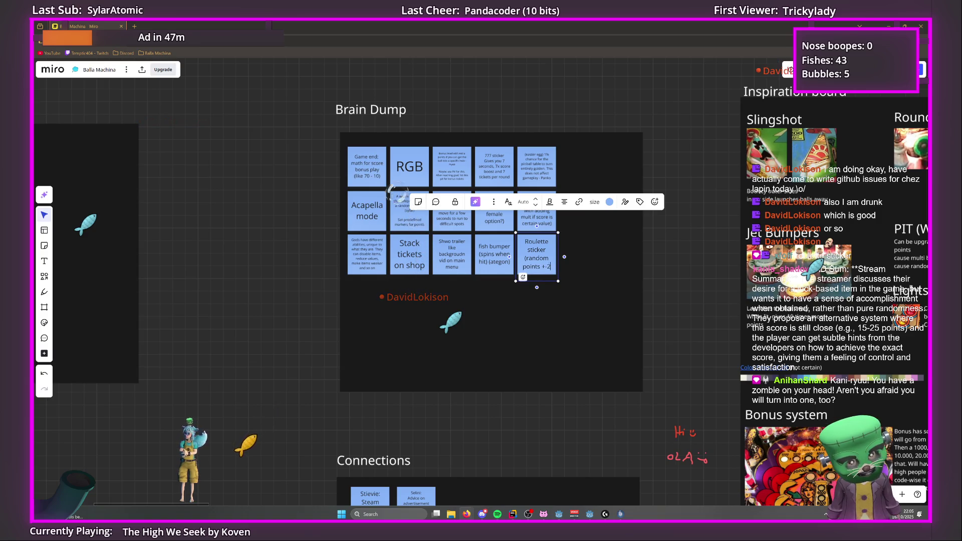
text(0% of orig)
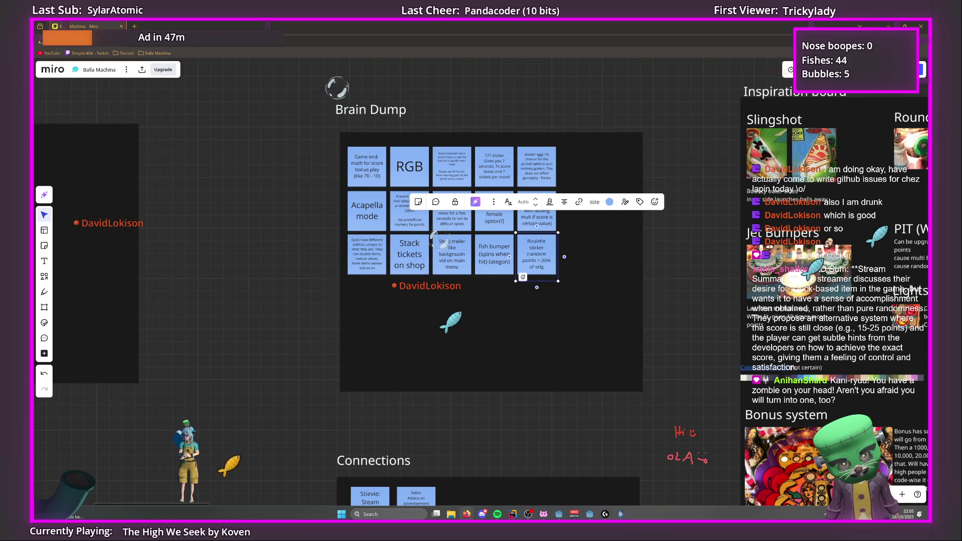
text(inal value))
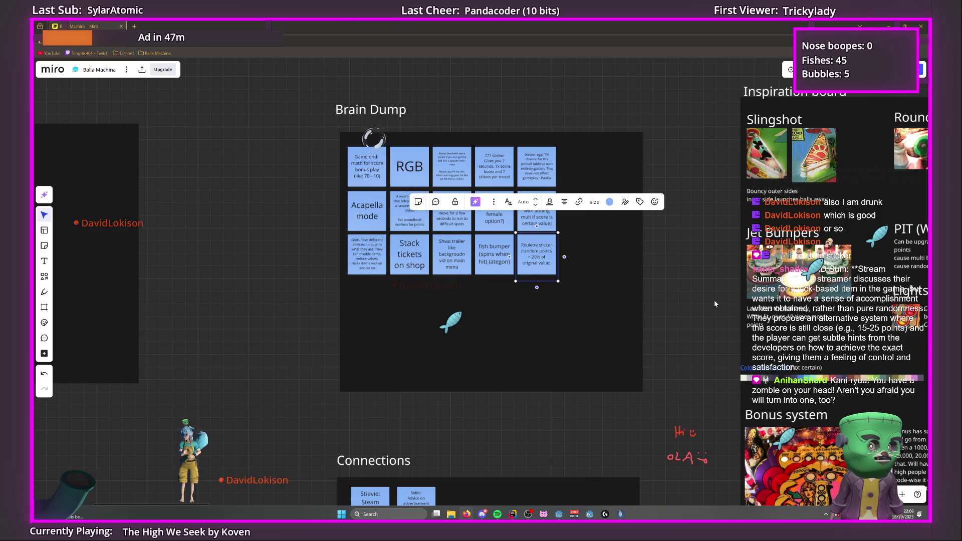
click(714, 302)
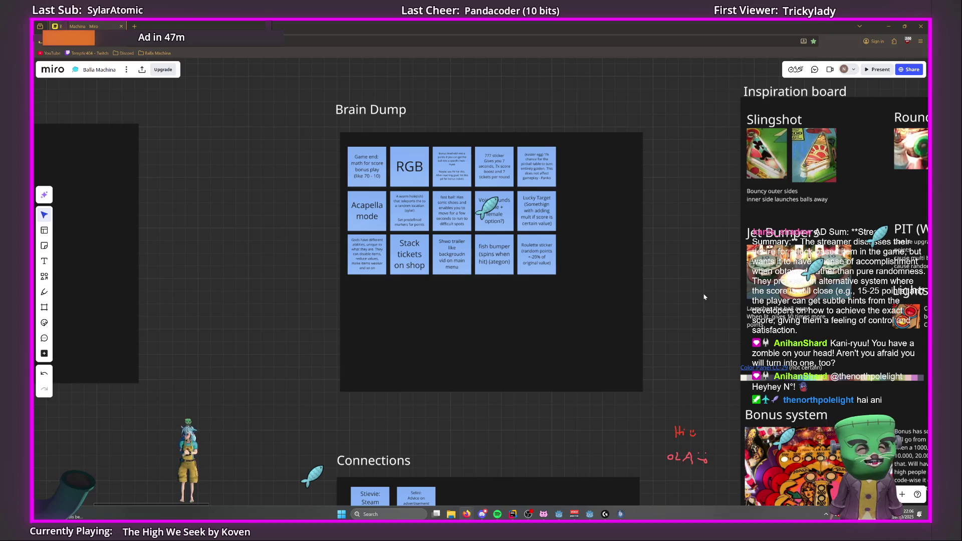
click(521, 273)
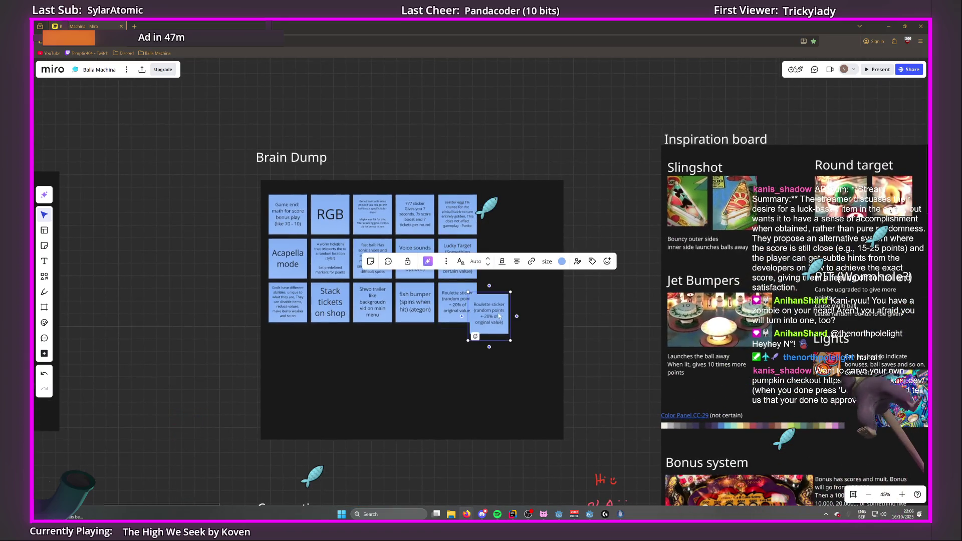
Copy the Roulette note to the top row's end, reading Final shot sticker: extra life when 10's value matches a random number.
mouse_move(468, 308)
mouse_down()
mouse_move(489, 208)
mouse_move(486, 217)
mouse_up()
double_click(489, 216)
text(Final shot sticke)
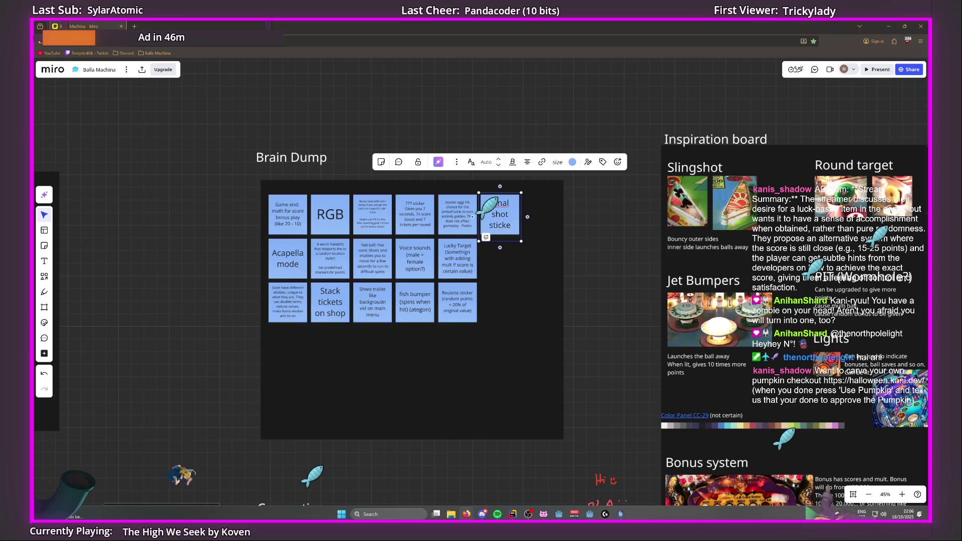
text(r)
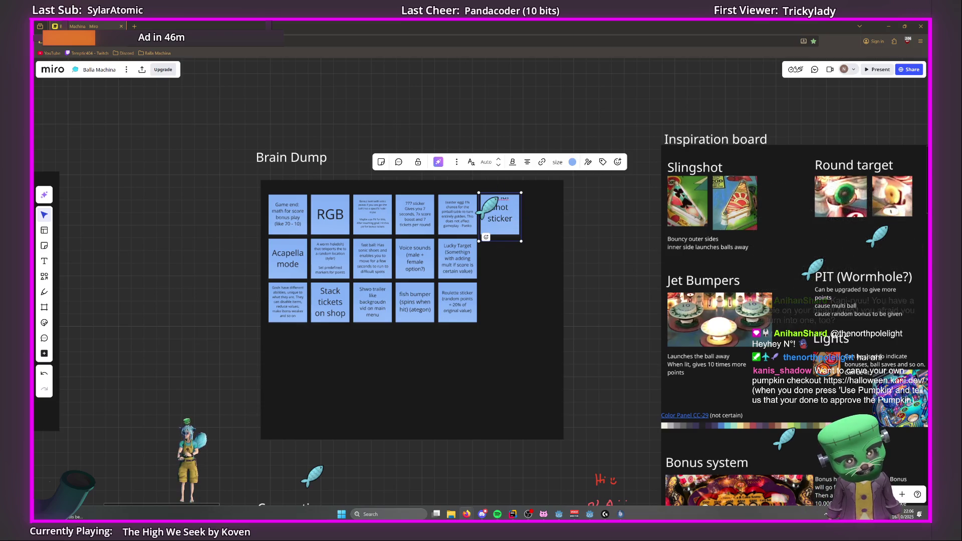
text( When th)
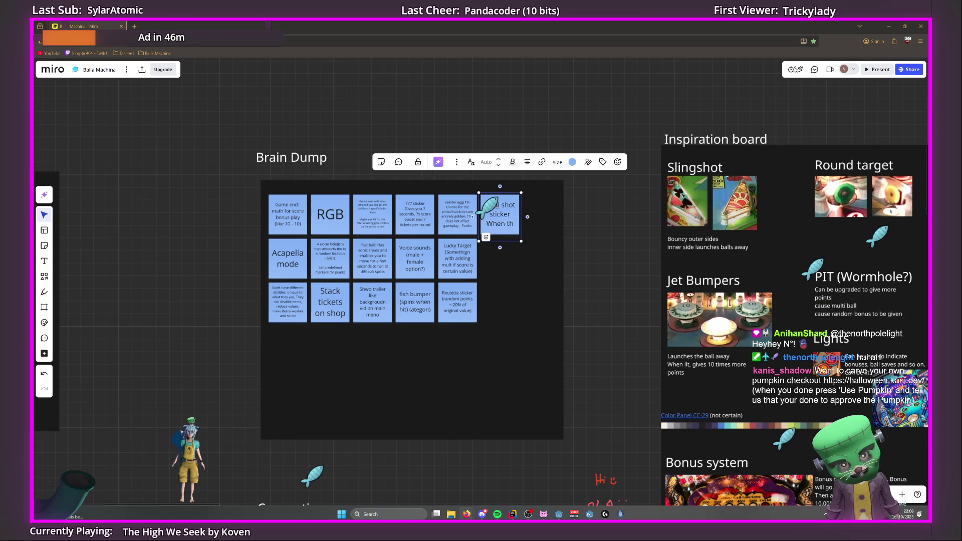
text(e 10's value matches a)
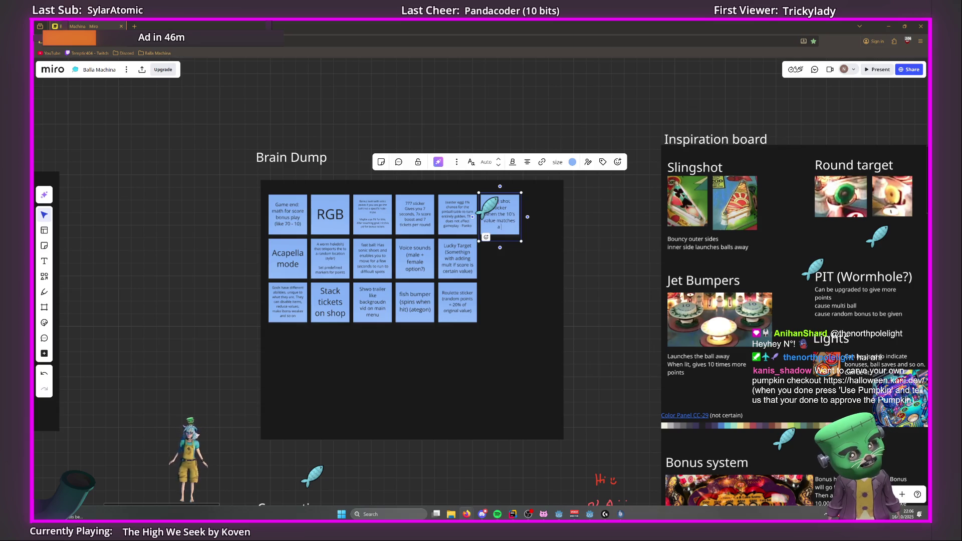
text(dom number, g)
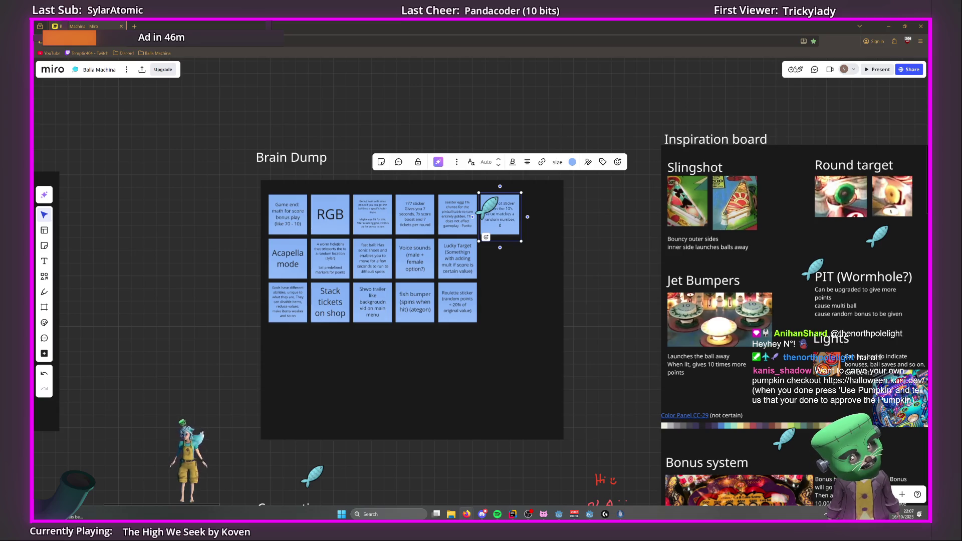
text( an extra life)
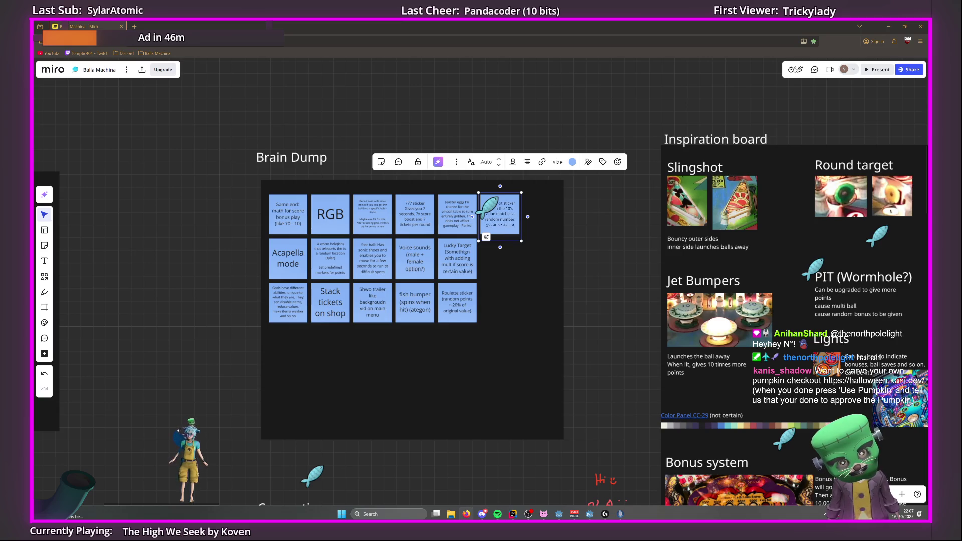
text(, 50c)
text(an be used once)
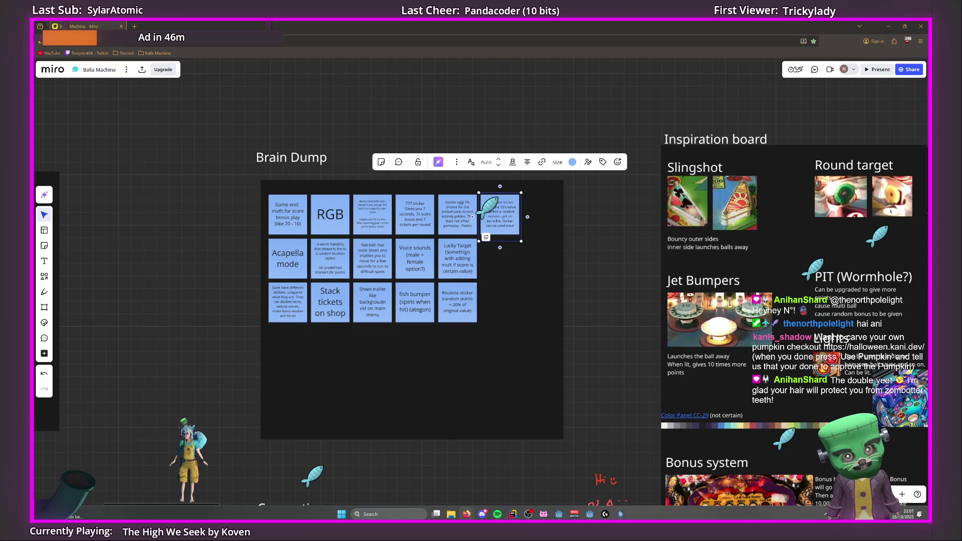
key(ctrl+shift+Left)
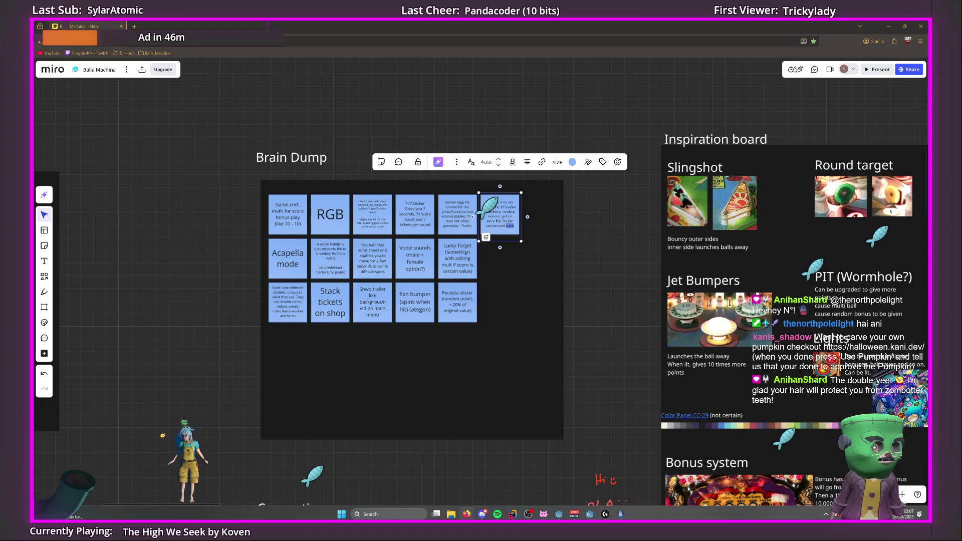
key(ctrl+BackSpace)
key(ctrl+BackSpace)
key(ctrl+BackSpace)
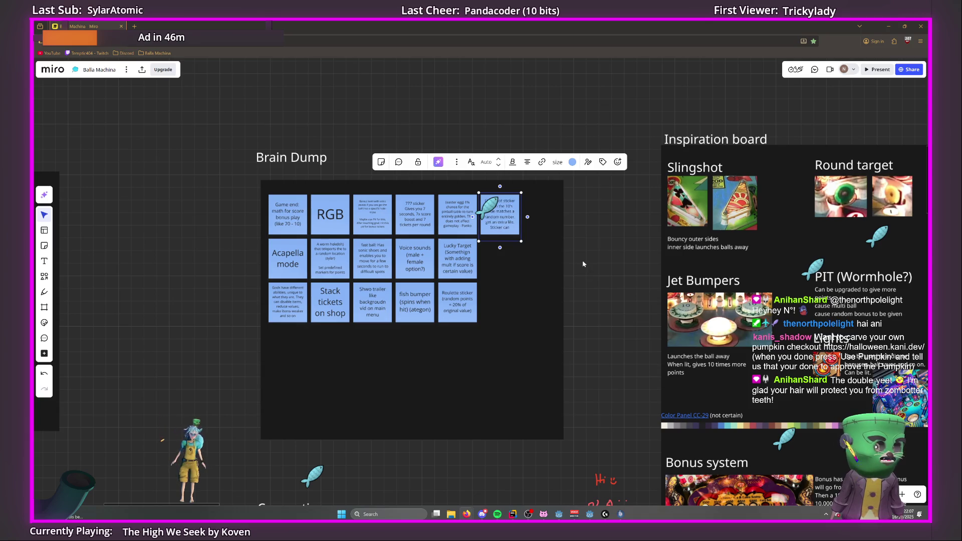
key(ctrl+BackSpace)
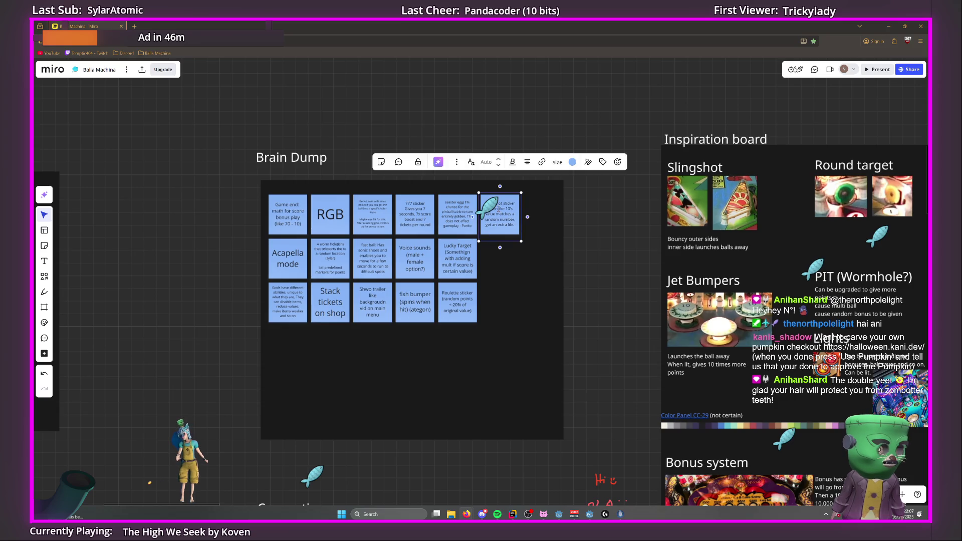
click(551, 237)
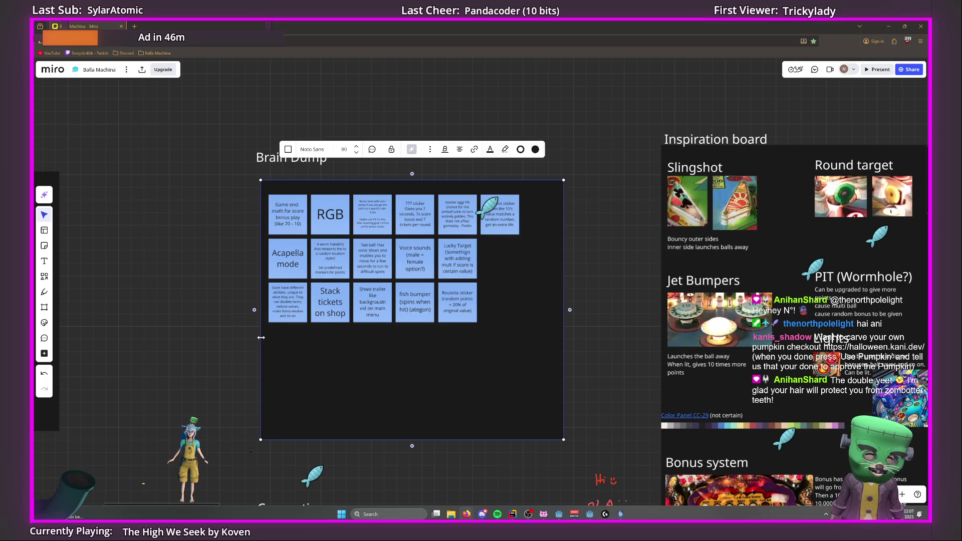
click(231, 346)
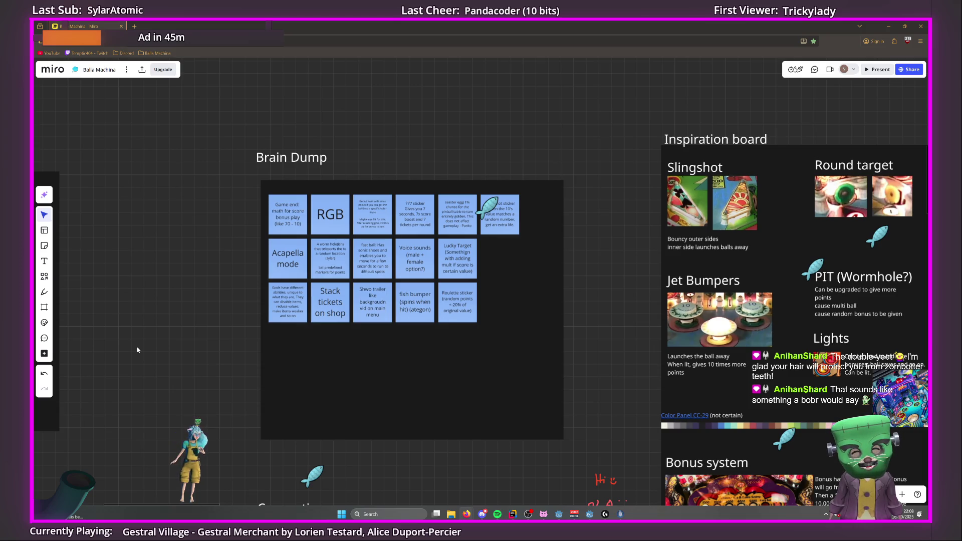
drag(183, 344, 87, 295)
scroll(402, 402, down, 5)
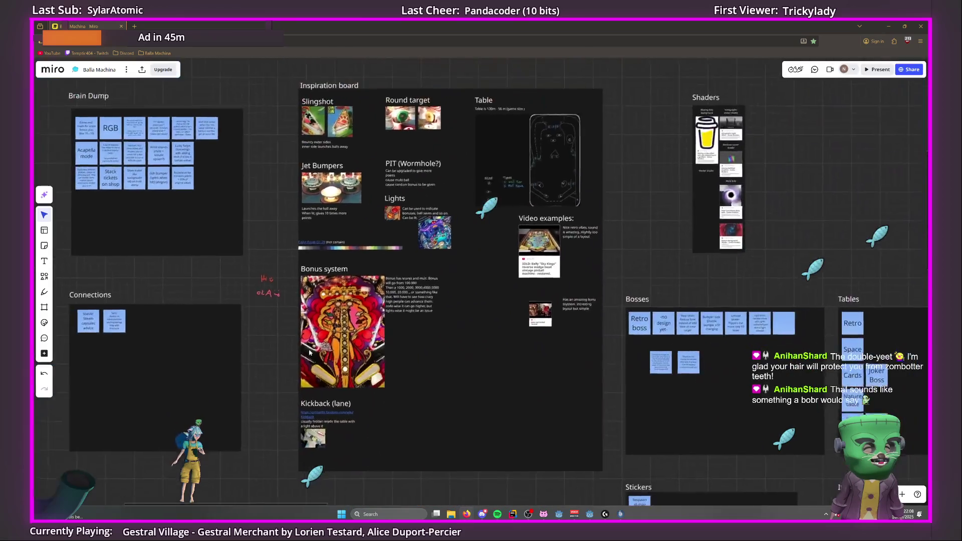
scroll(248, 309, up, 5)
scroll(247, 308, right, 1)
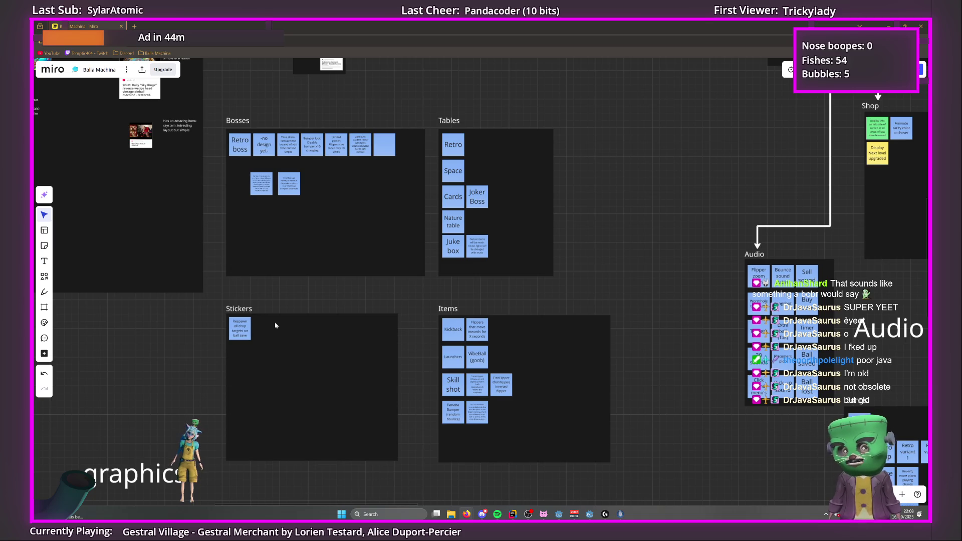
scroll(275, 326, down, 5)
scroll(339, 301, up, 5)
scroll(339, 302, left, 5)
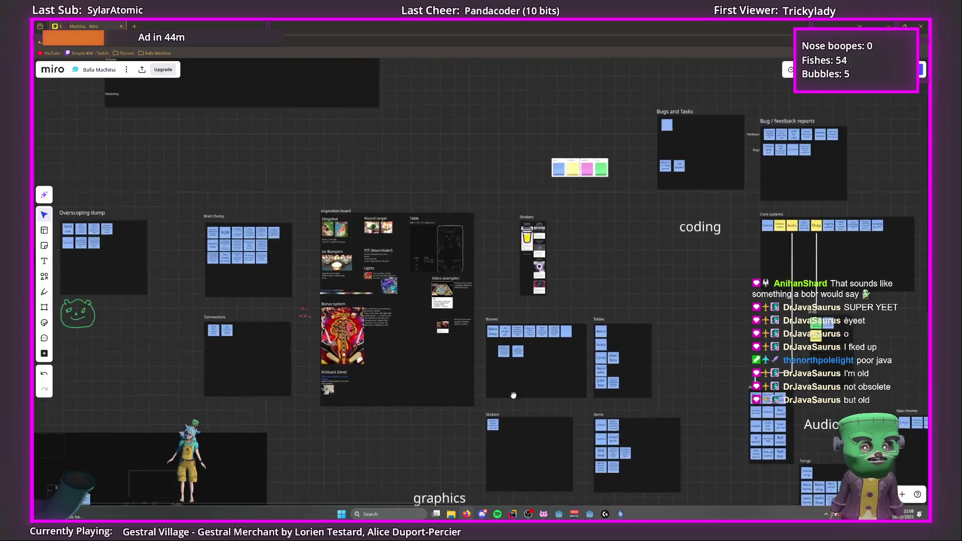
scroll(335, 318, up, 5)
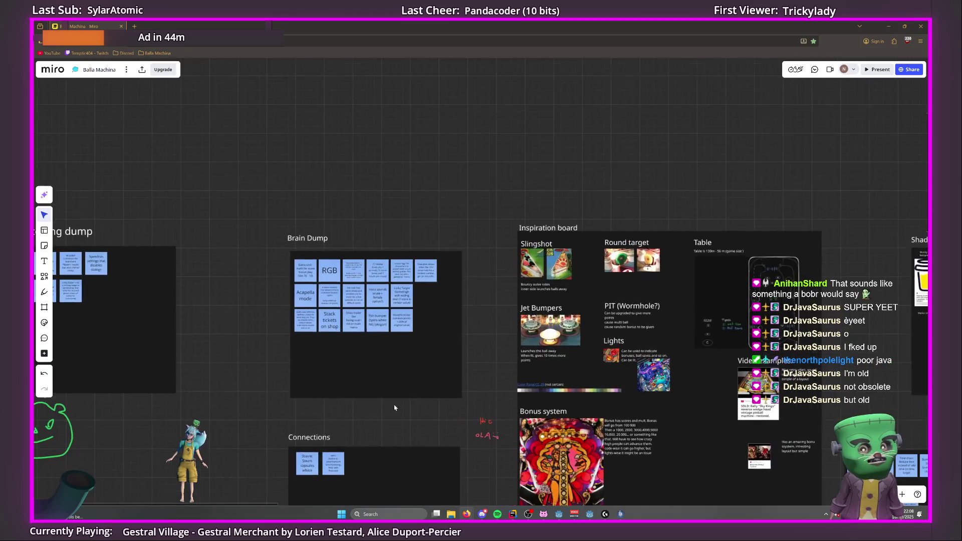
scroll(281, 327, down, 3)
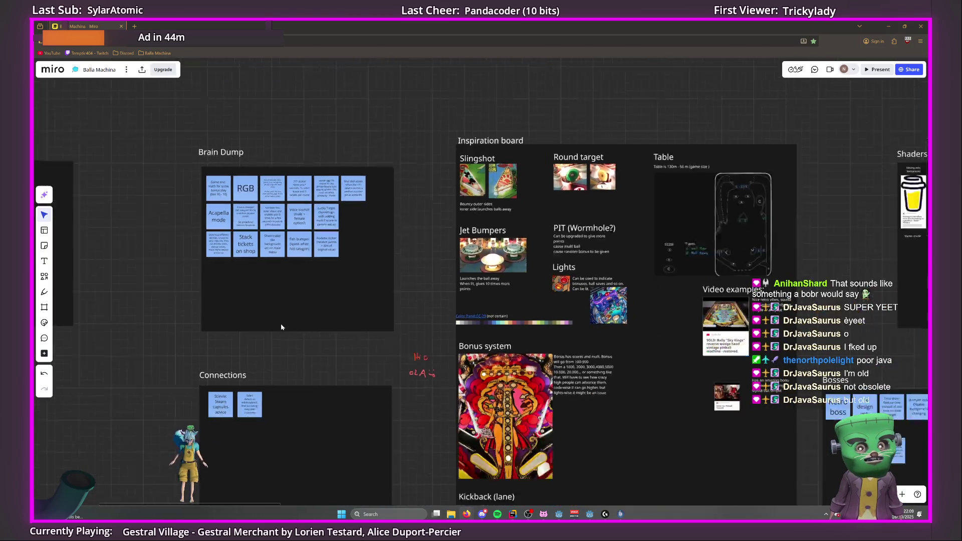
scroll(395, 430, down, 5)
scroll(395, 429, right, 5)
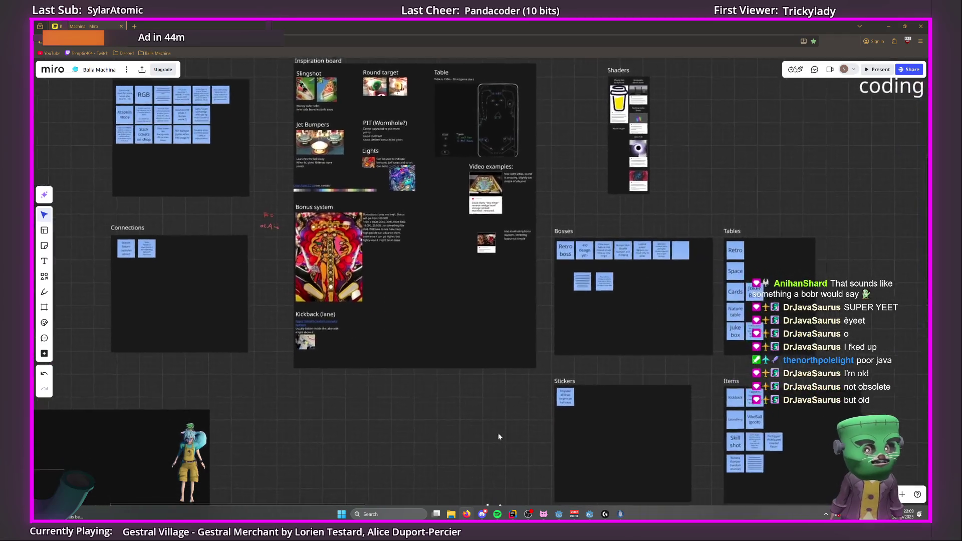
scroll(390, 331, up, 3)
scroll(390, 331, up, 4)
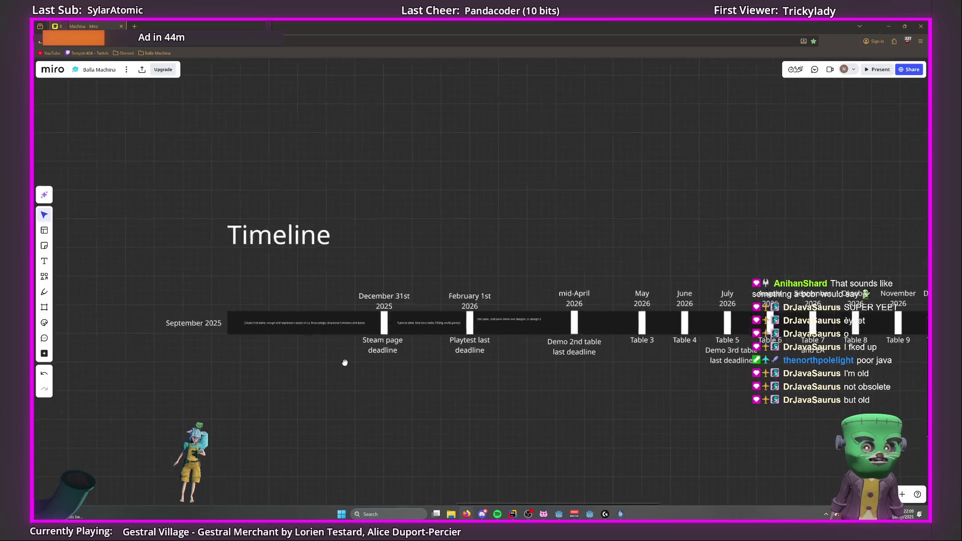
scroll(322, 361, down, 2)
scroll(288, 349, left, 10)
scroll(446, 289, up, 3)
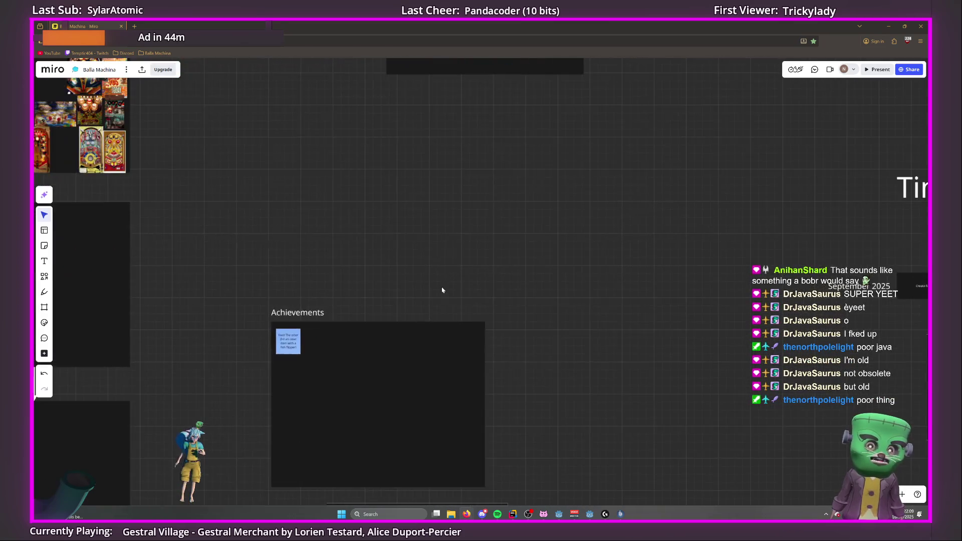
scroll(419, 375, up, 3)
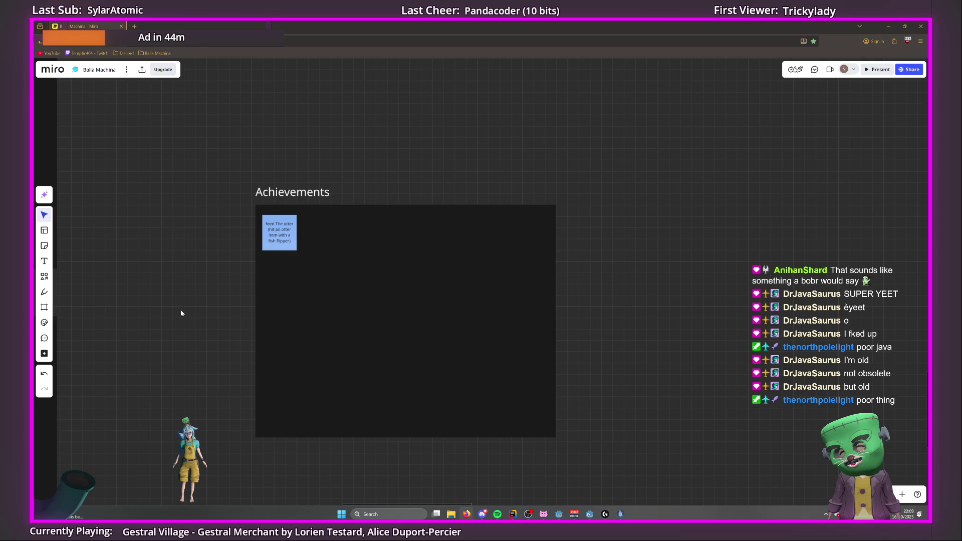
scroll(194, 312, down, 5)
drag(213, 305, 518, 275)
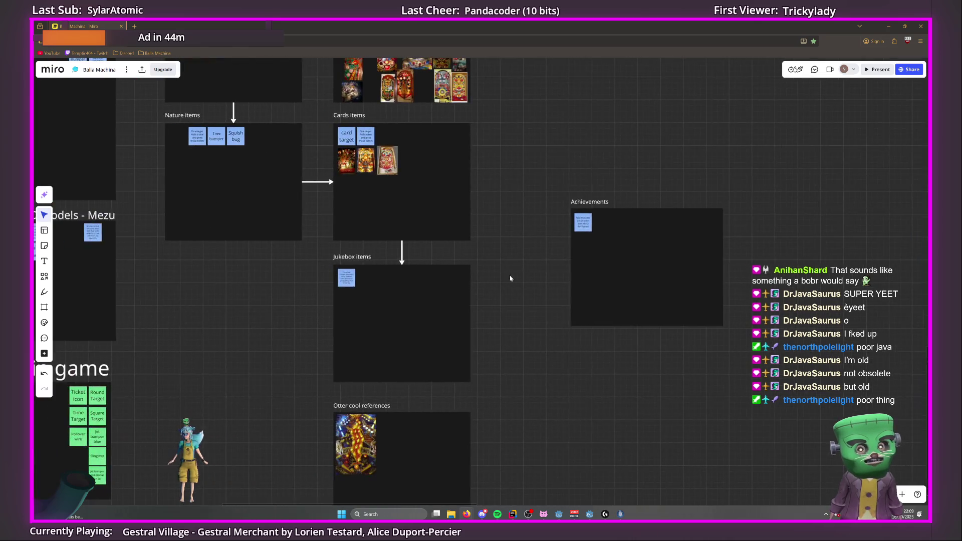
scroll(406, 337, up, 3)
scroll(332, 303, up, 2)
scroll(350, 296, up, 2)
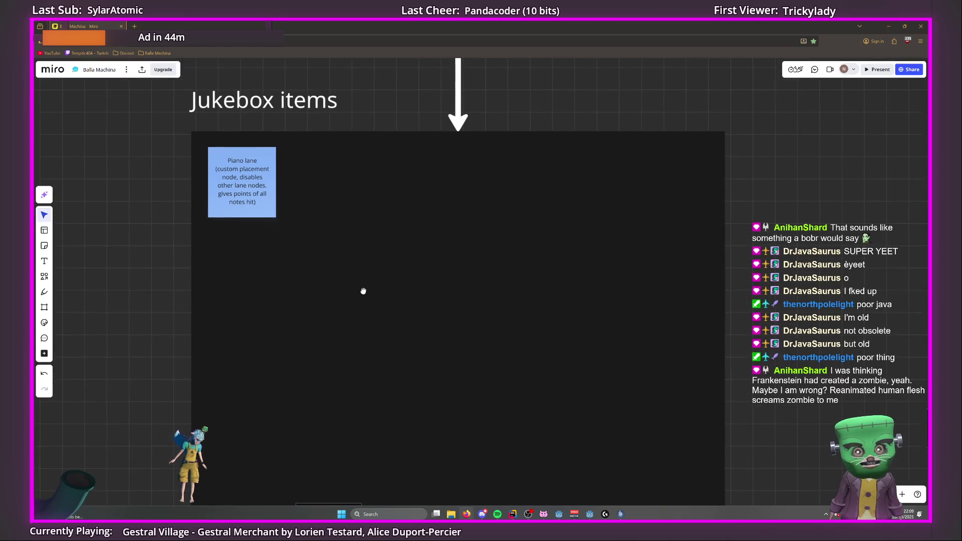
drag(363, 291, 365, 273)
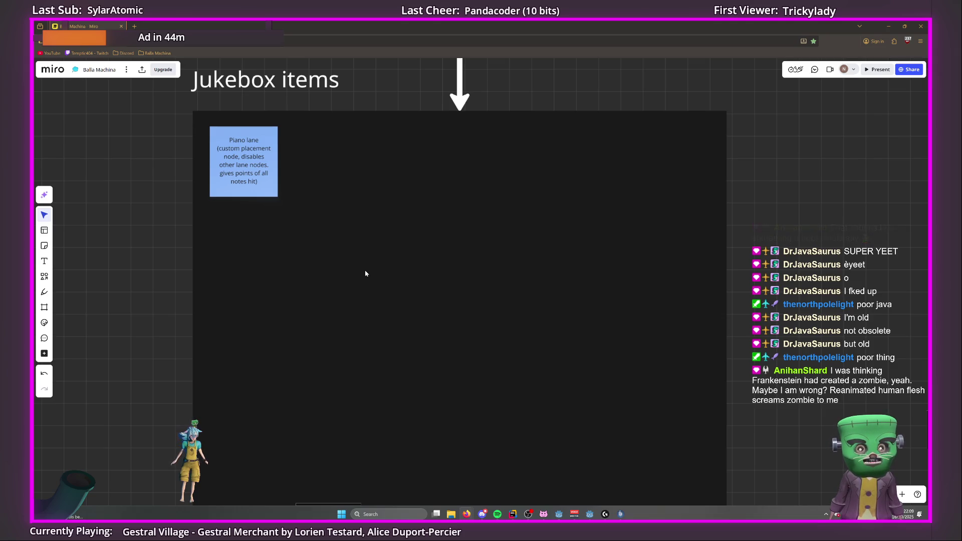
scroll(456, 290, down, 10)
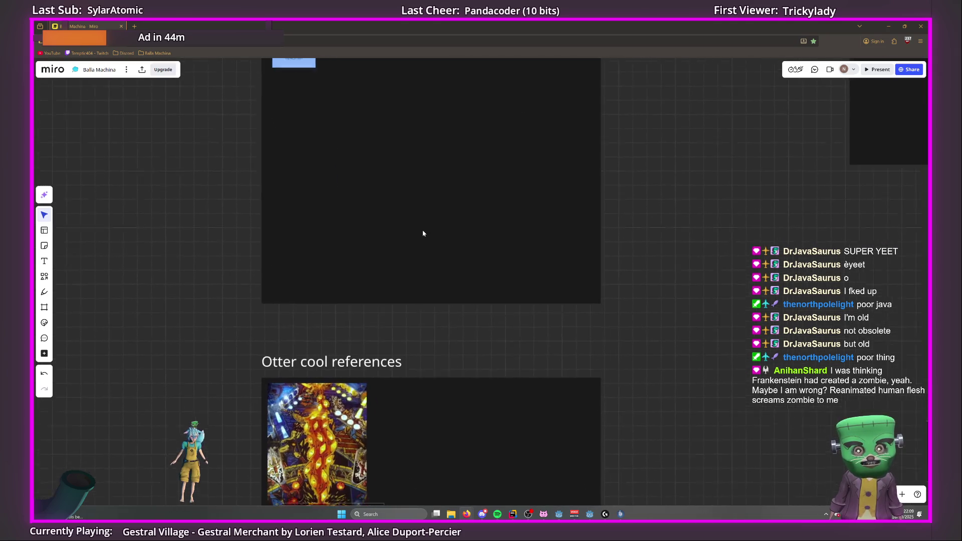
scroll(411, 302, up, 10)
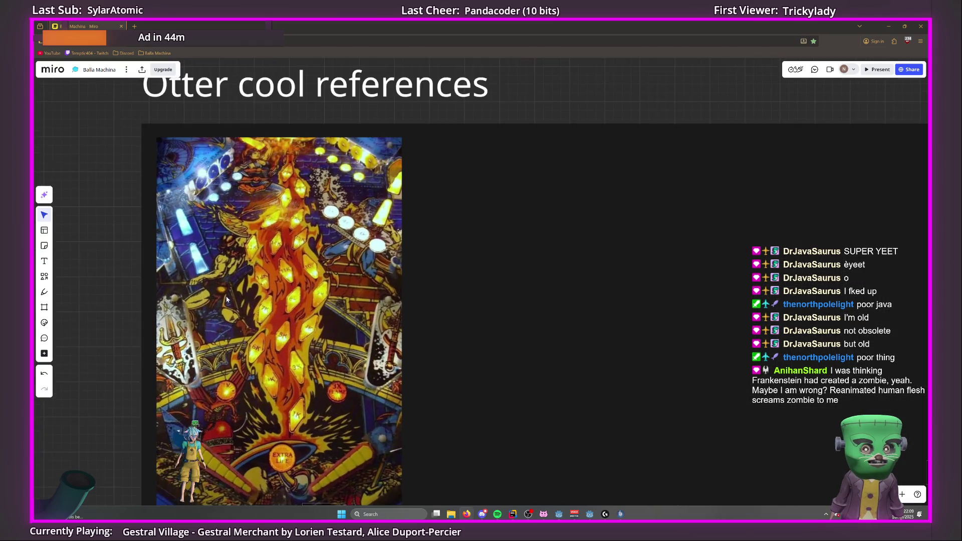
scroll(239, 305, down, 10)
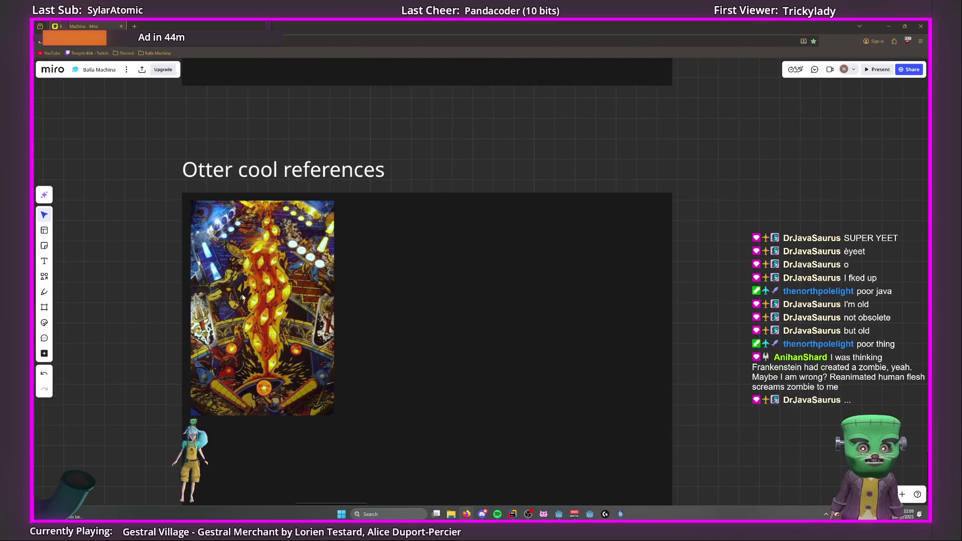
scroll(243, 297, up, 3)
drag(316, 331, 439, 306)
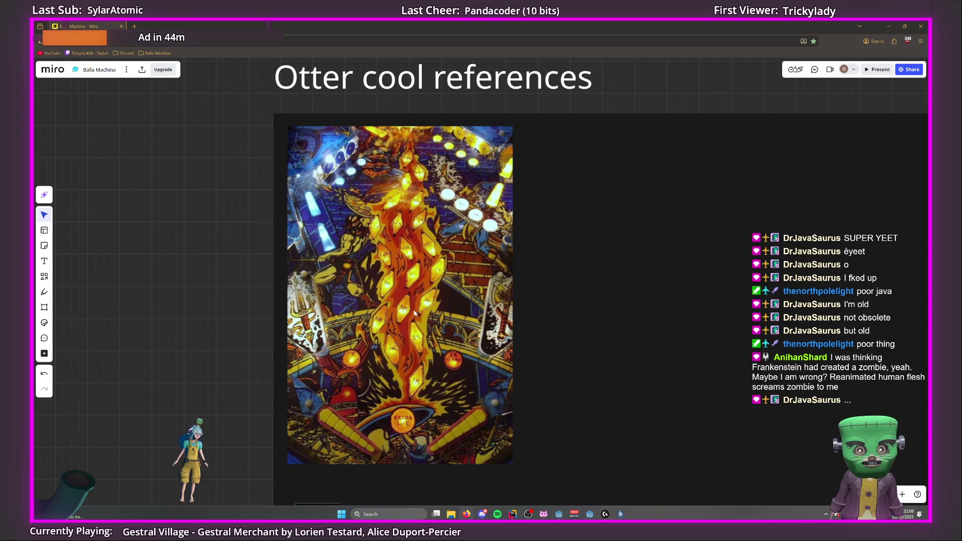
scroll(414, 312, down, 10)
drag(341, 302, 590, 331)
scroll(403, 335, up, 2)
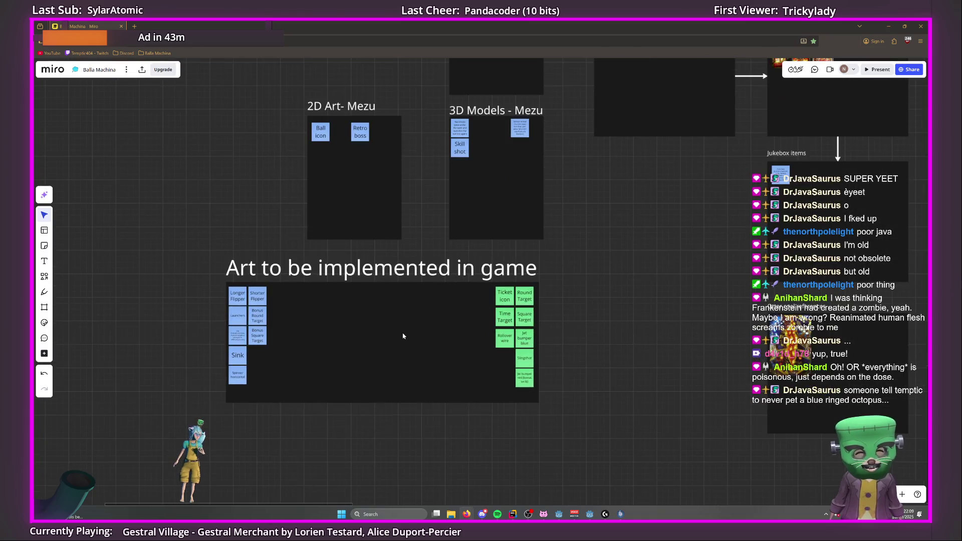
scroll(412, 329, up, 3)
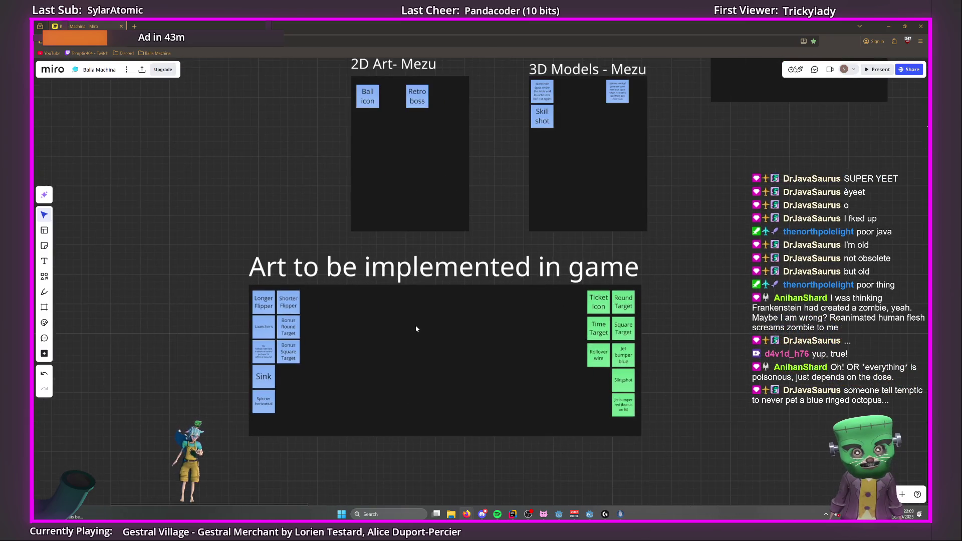
scroll(416, 329, up, 2)
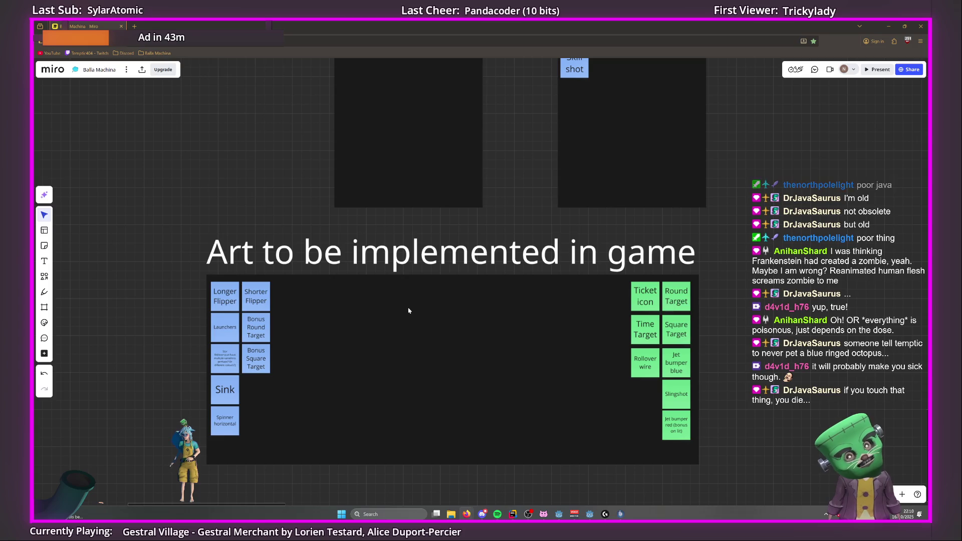
scroll(408, 311, up, 5)
scroll(376, 308, up, 3)
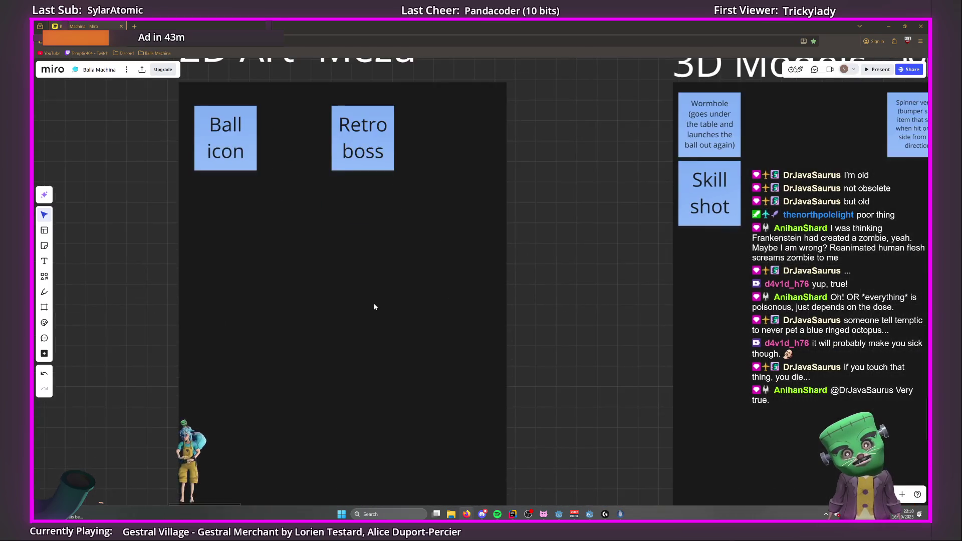
scroll(418, 286, down, 2)
scroll(381, 275, up, 4)
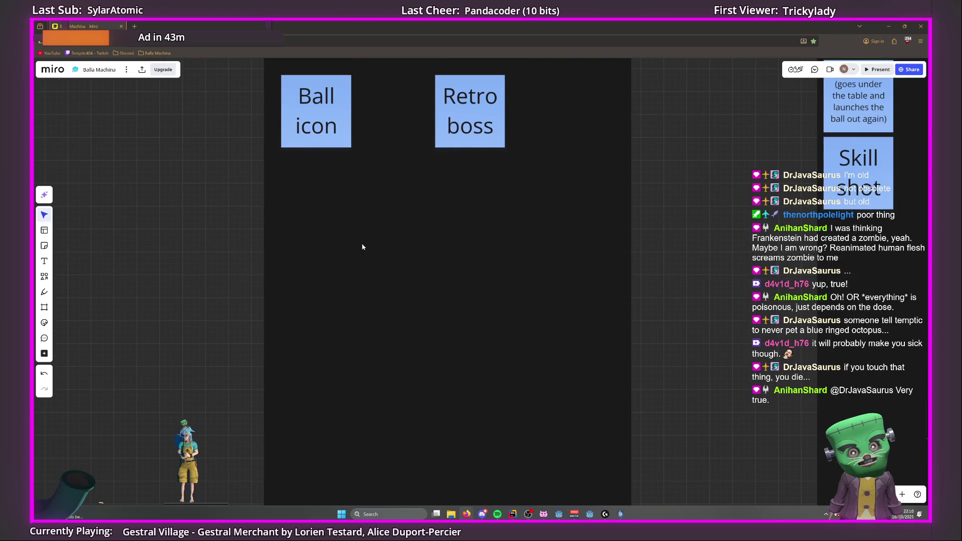
scroll(410, 284, right, 10)
drag(370, 221, 199, 282)
scroll(199, 281, up, 5)
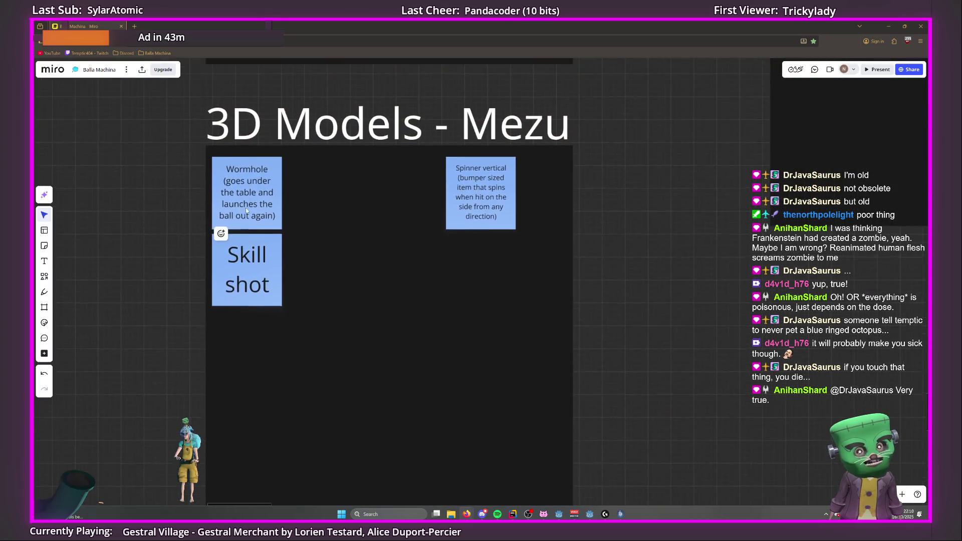
scroll(413, 333, up, 2)
scroll(395, 311, down, 5)
scroll(395, 311, down, 5)
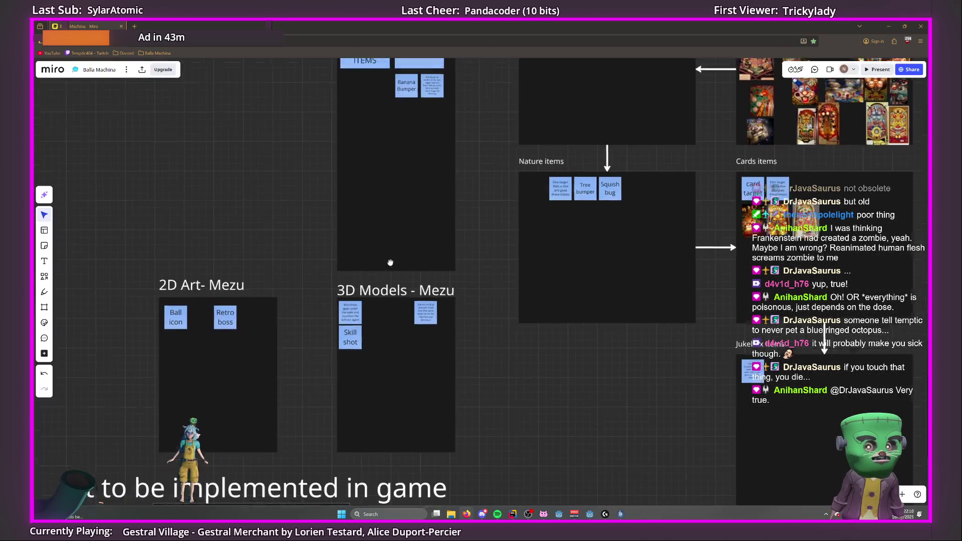
scroll(339, 375, up, 6)
scroll(338, 375, up, 10)
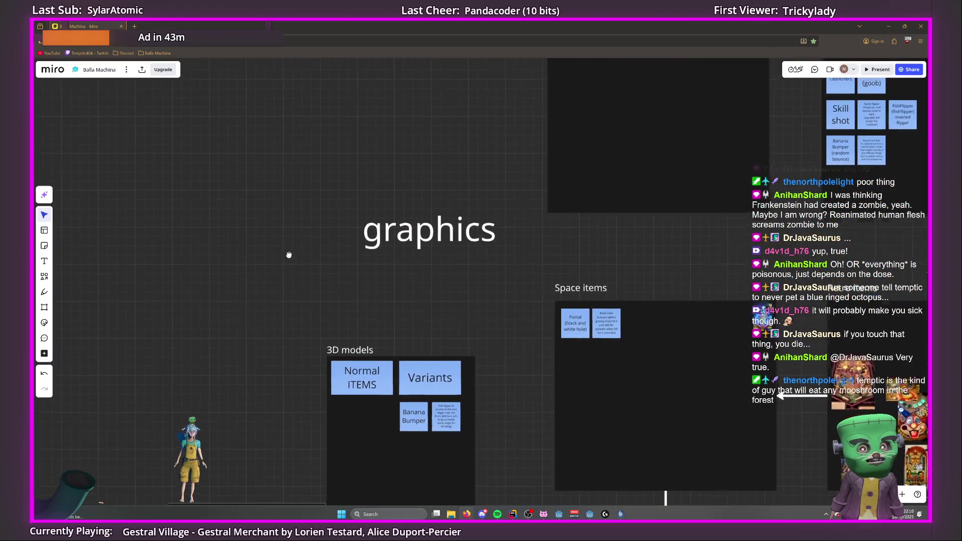
scroll(363, 288, down, 3)
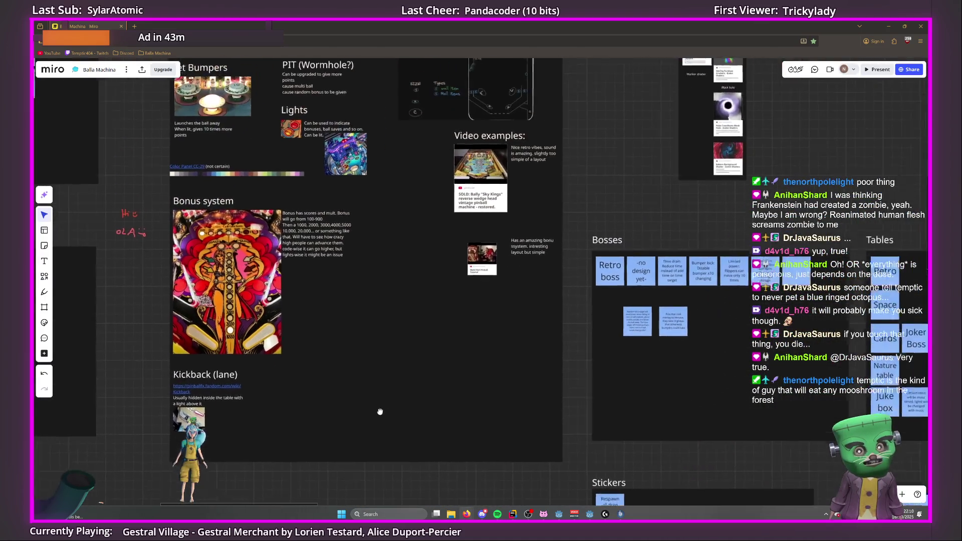
scroll(402, 334, up, 3)
drag(403, 334, 373, 443)
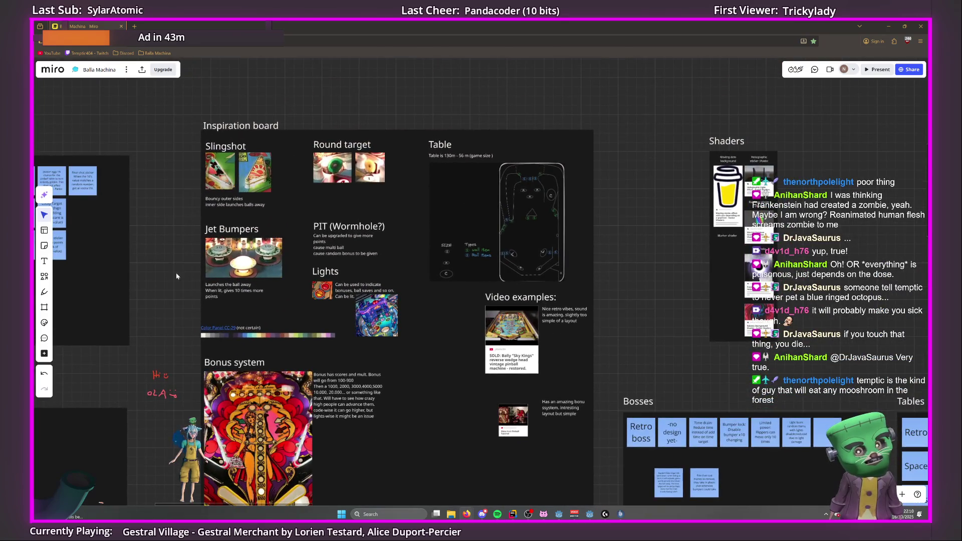
scroll(176, 275, left, 10)
scroll(331, 321, up, 3)
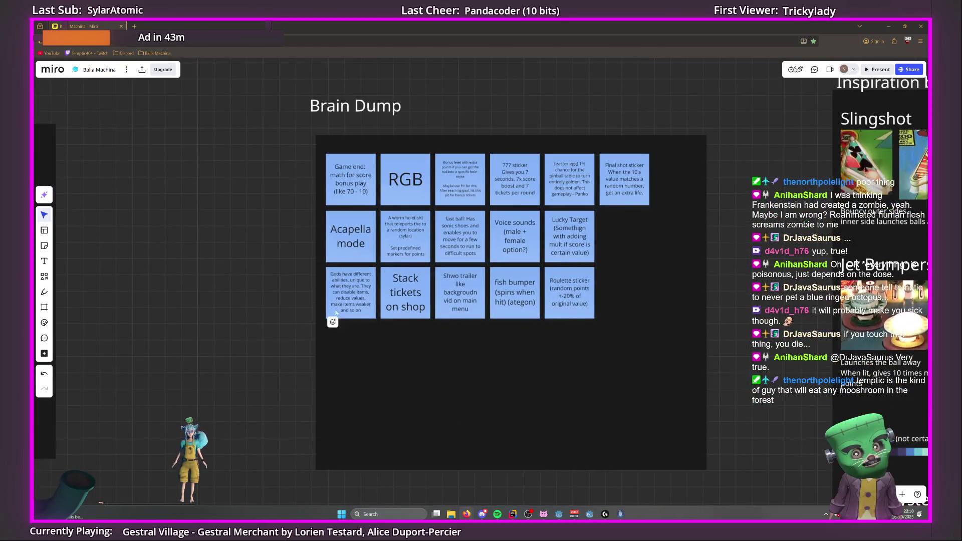
scroll(401, 326, left, 10)
scroll(247, 295, up, 5)
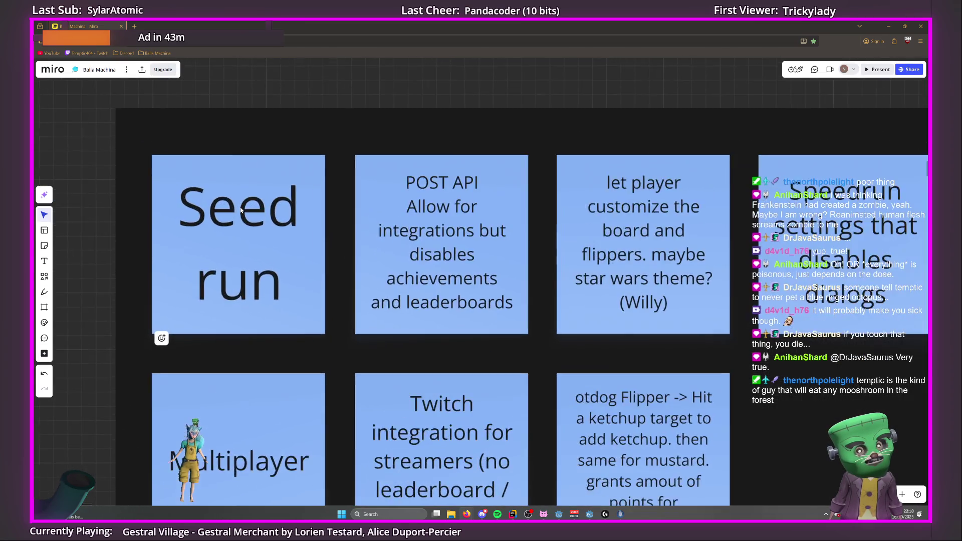
scroll(241, 213, down, 5)
scroll(201, 267, right, 15)
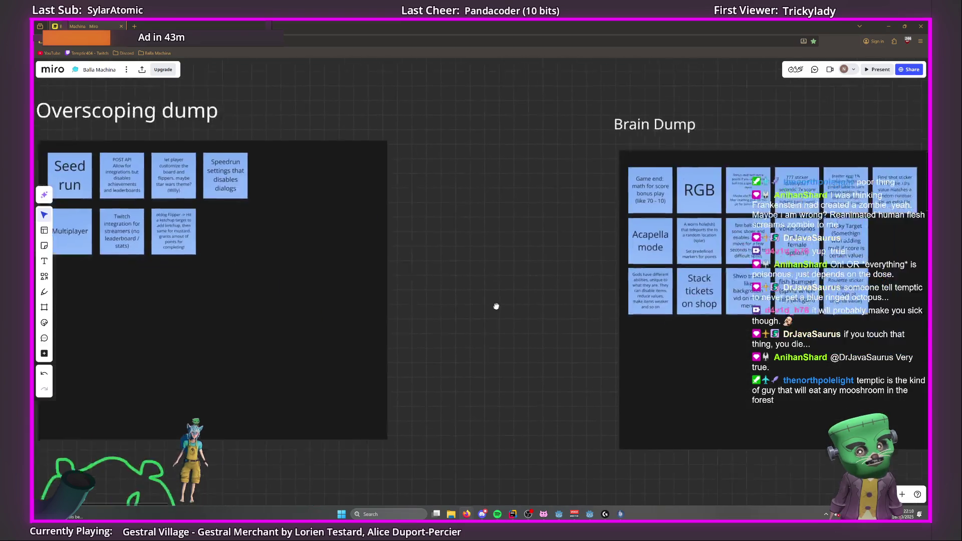
scroll(546, 225, right, 5)
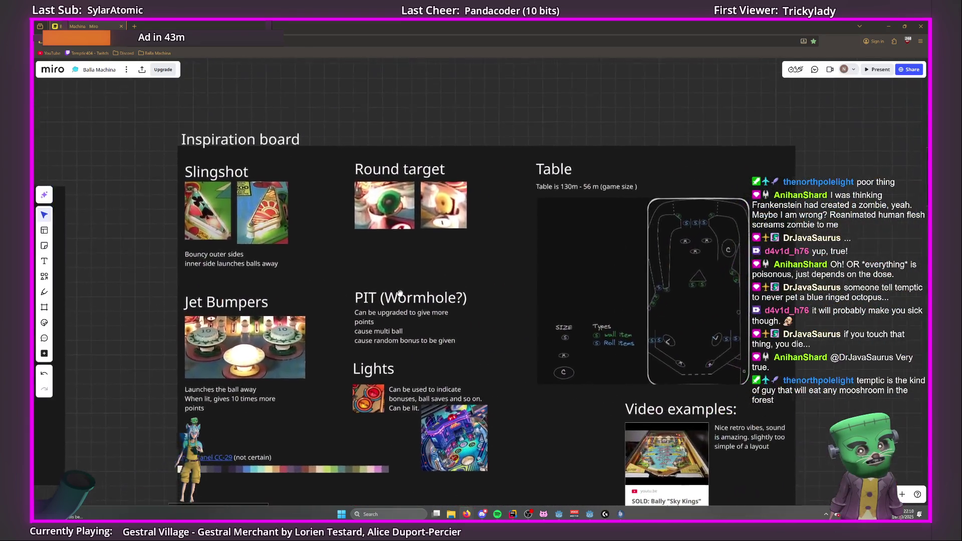
scroll(434, 202, down, 4)
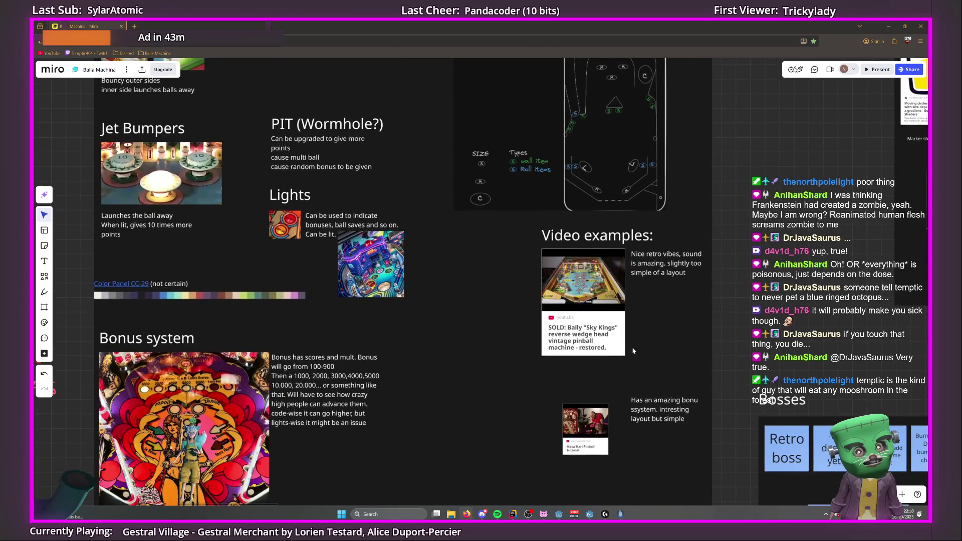
scroll(434, 202, right, 15)
scroll(434, 202, down, 5)
scroll(451, 225, down, 5)
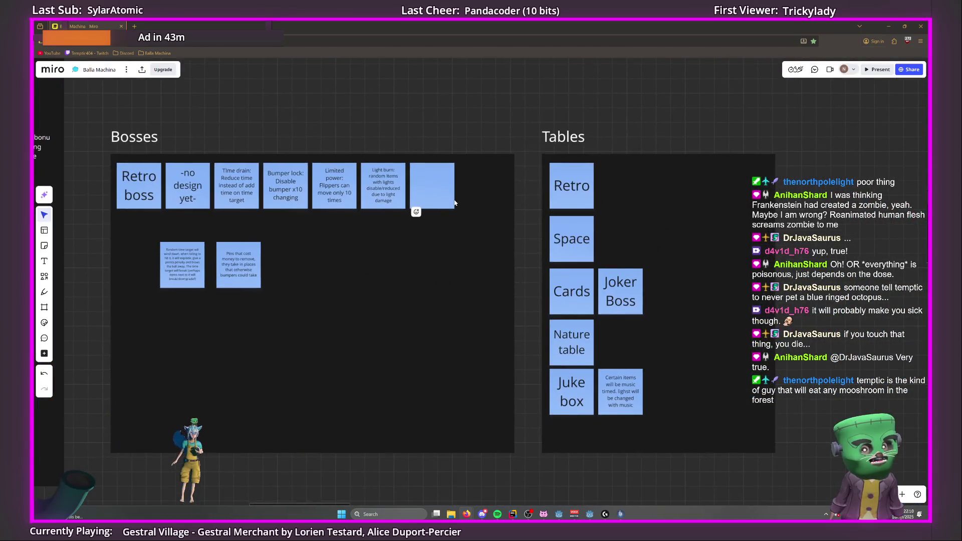
scroll(524, 200, right, 5)
scroll(524, 200, down, 5)
scroll(524, 200, up, 10)
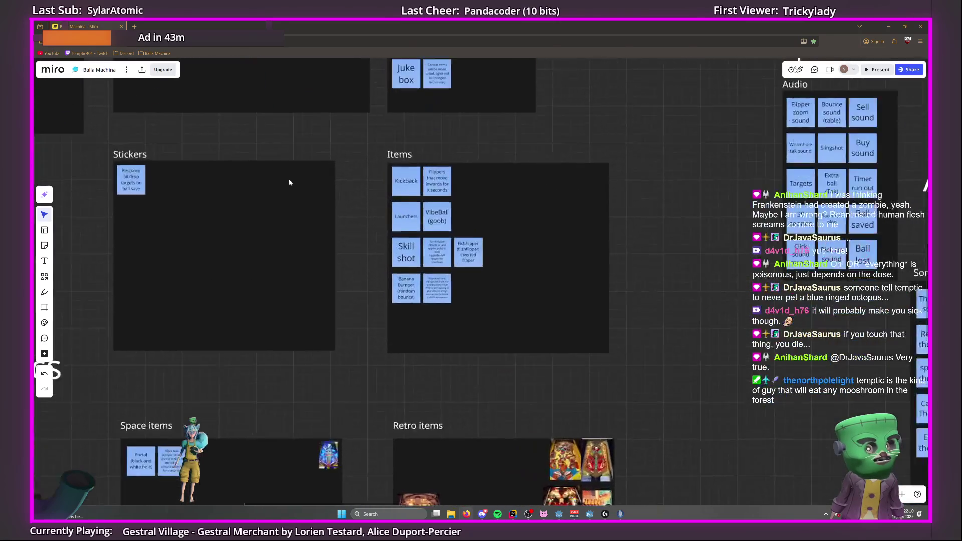
scroll(523, 328, down, 5)
scroll(523, 328, up, 5)
scroll(524, 328, down, 3)
scroll(431, 311, right, 3)
scroll(430, 311, down, 5)
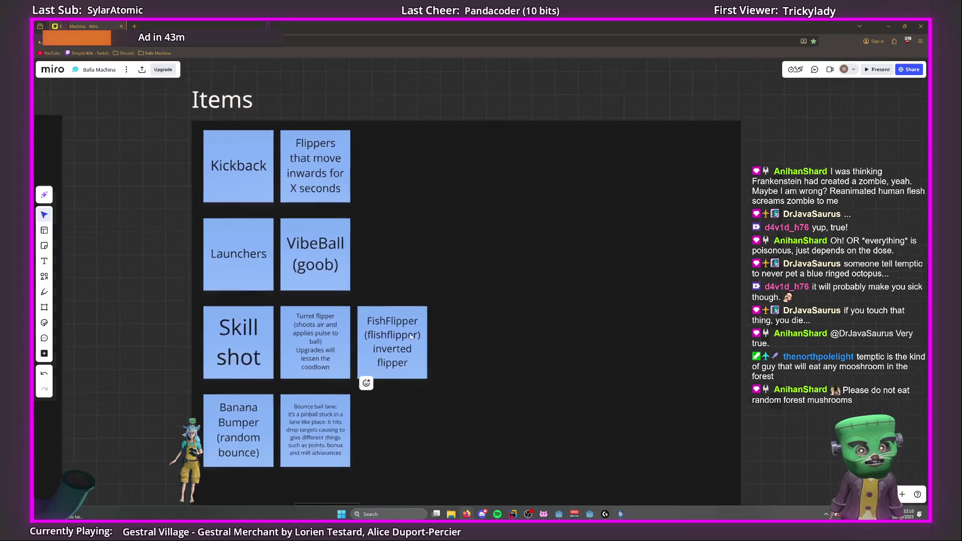
scroll(508, 324, right, 5)
scroll(523, 303, down, 3)
scroll(524, 303, up, 5)
scroll(523, 303, right, 5)
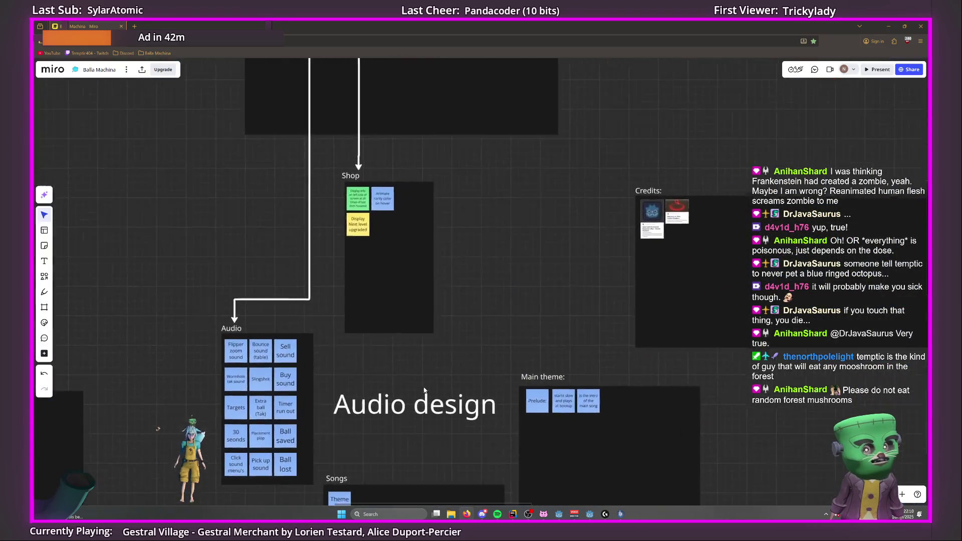
scroll(351, 351, down, 3)
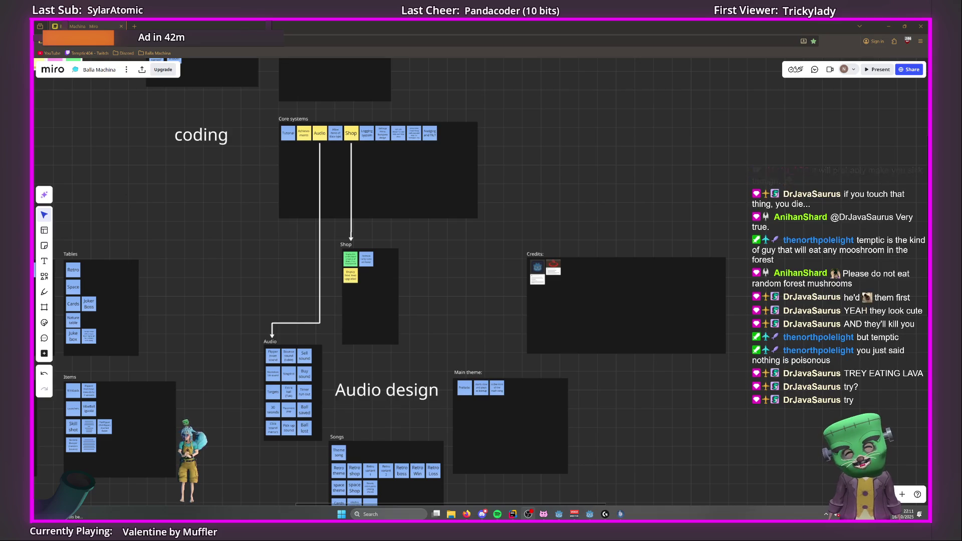
scroll(546, 285, left, 6)
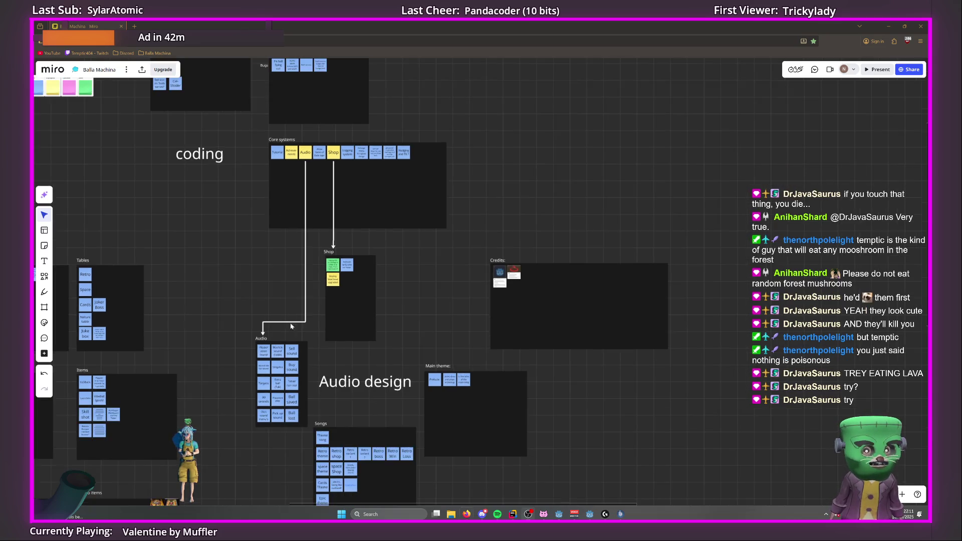
scroll(546, 285, left, 8)
scroll(167, 300, up, 2)
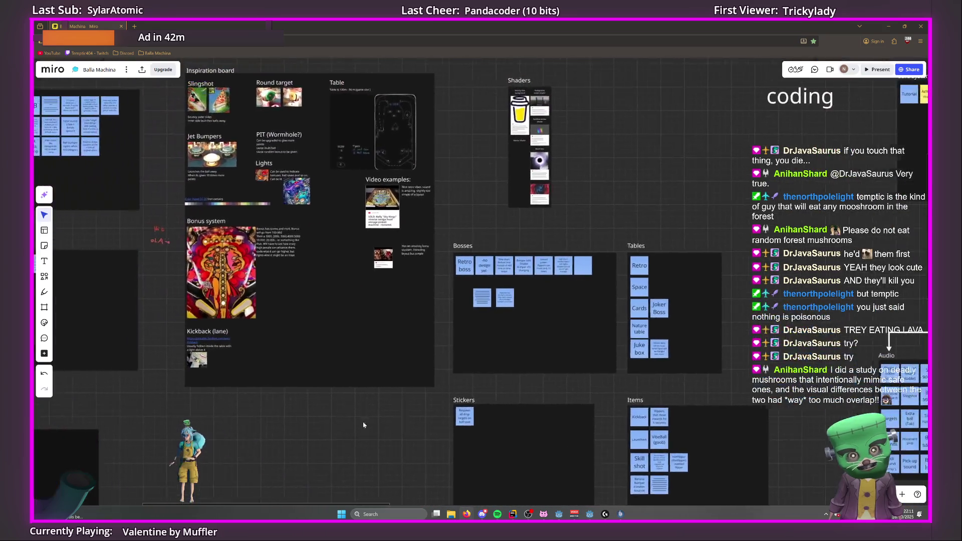
scroll(167, 301, up, 3)
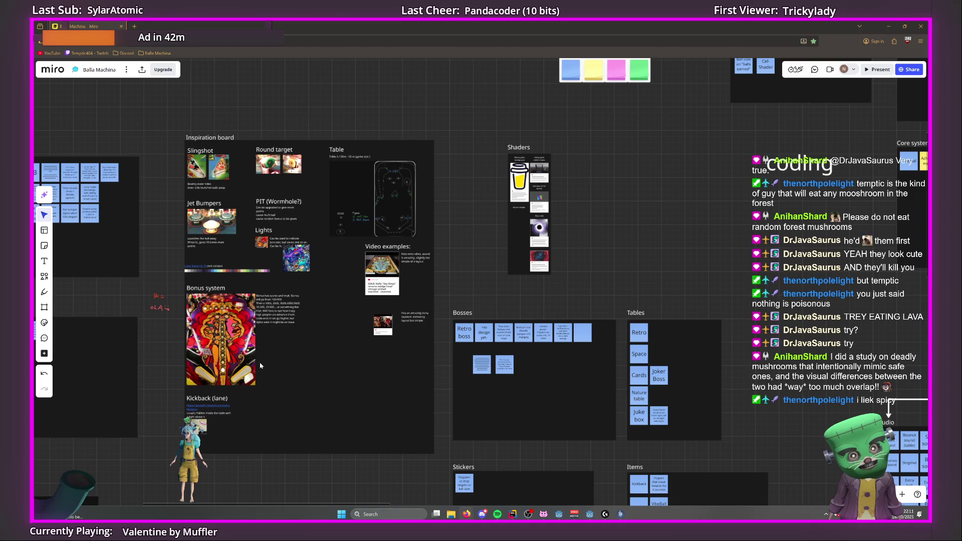
scroll(245, 366, up, 5)
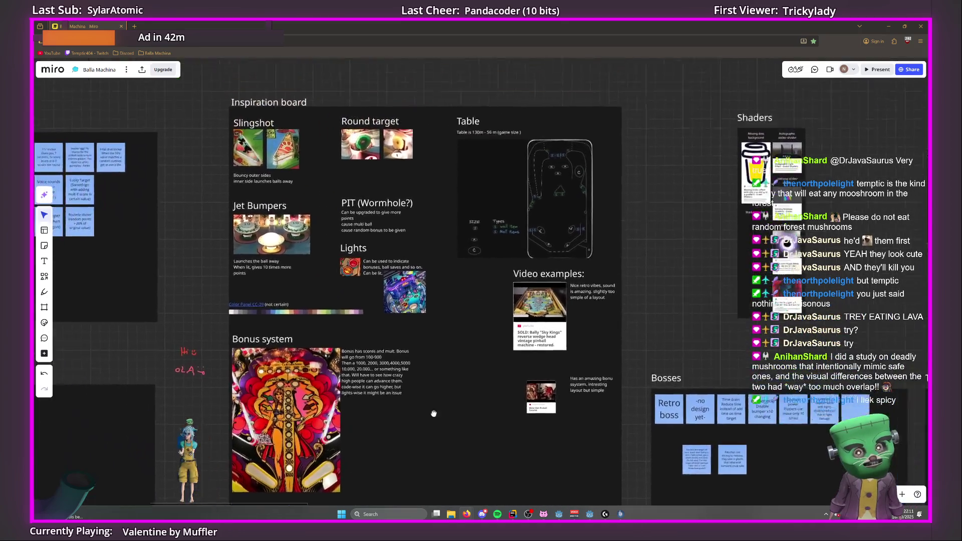
scroll(433, 413, down, 2)
drag(168, 344, 382, 381)
scroll(376, 372, up, 5)
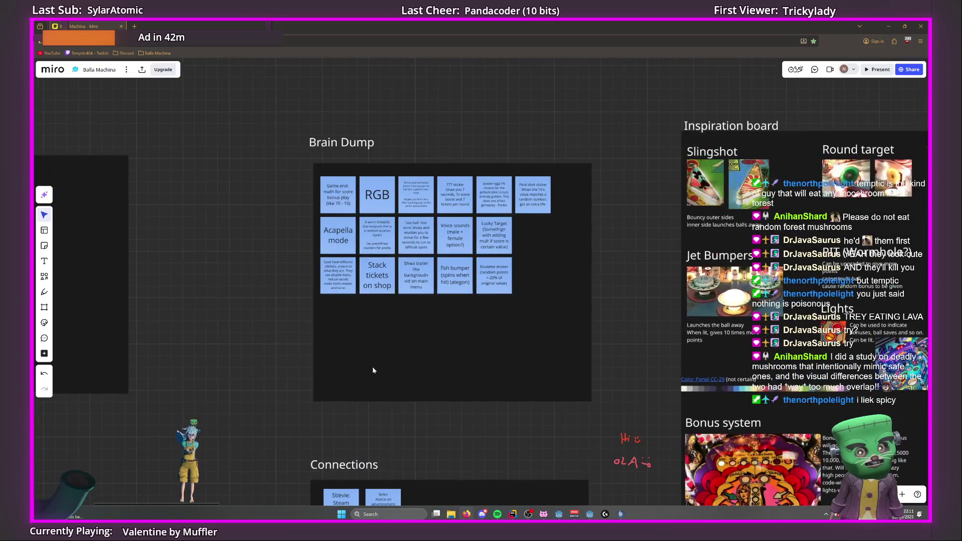
scroll(345, 312, down, 2)
scroll(312, 423, up, 2)
mouse_move(236, 240)
mouse_down()
mouse_move(230, 441)
mouse_move(90, 328)
mouse_up()
scroll(225, 444, up, 3)
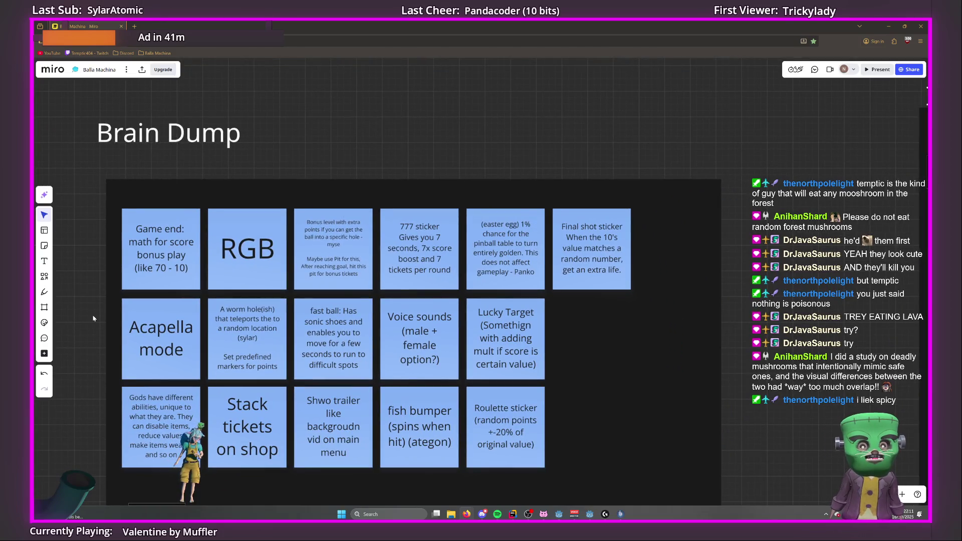
scroll(100, 315, down, 2)
scroll(114, 310, up, 2)
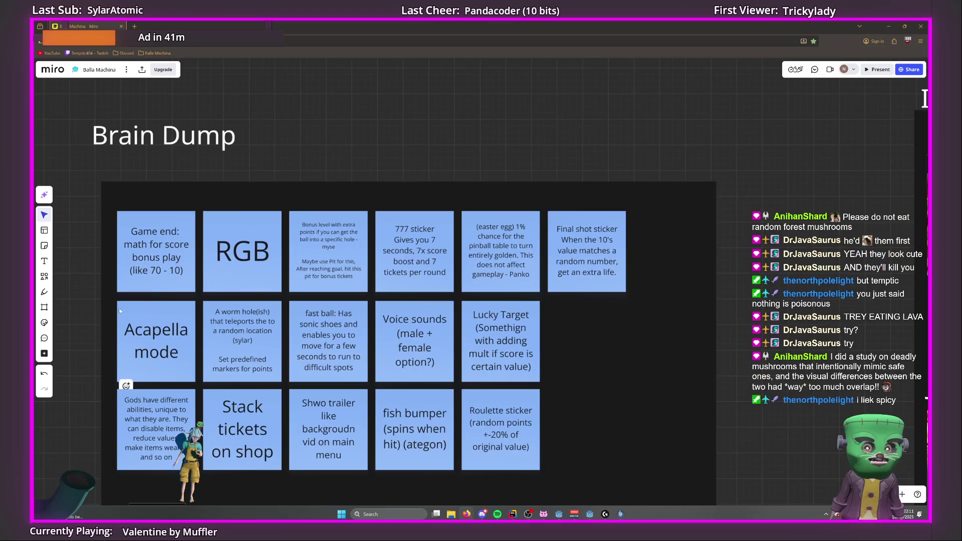
scroll(121, 241, right, 2)
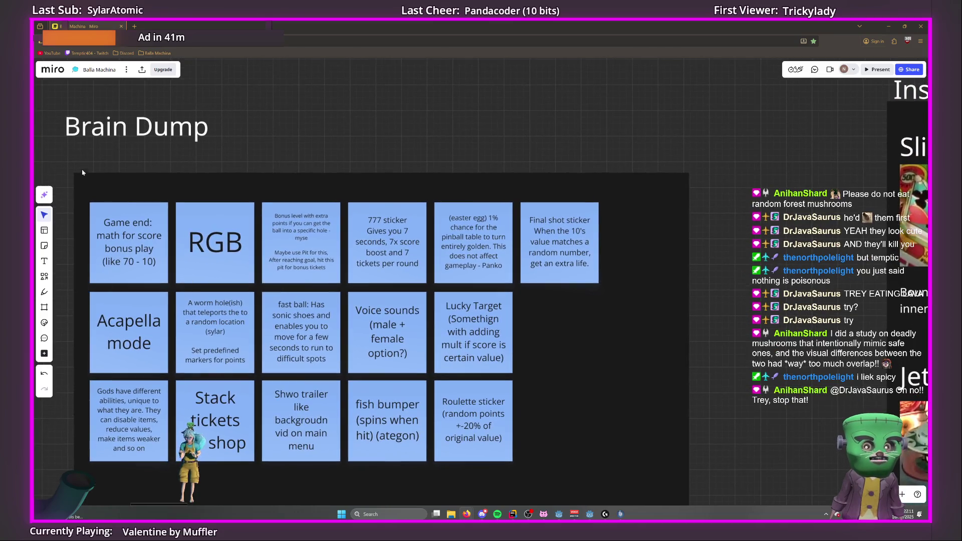
mouse_move(68, 158)
mouse_down()
mouse_move(386, 366)
mouse_move(719, 477)
mouse_up()
click(718, 476)
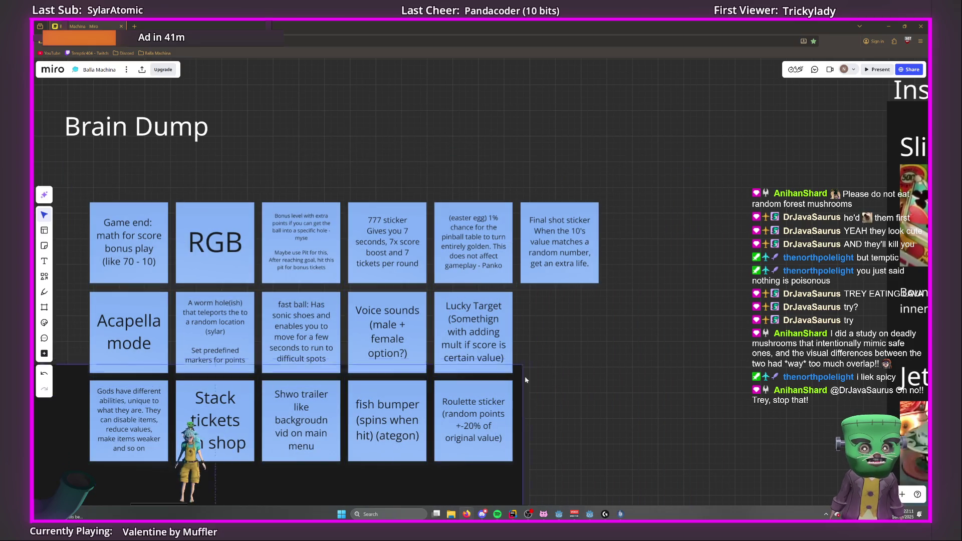
scroll(413, 136, down, 3)
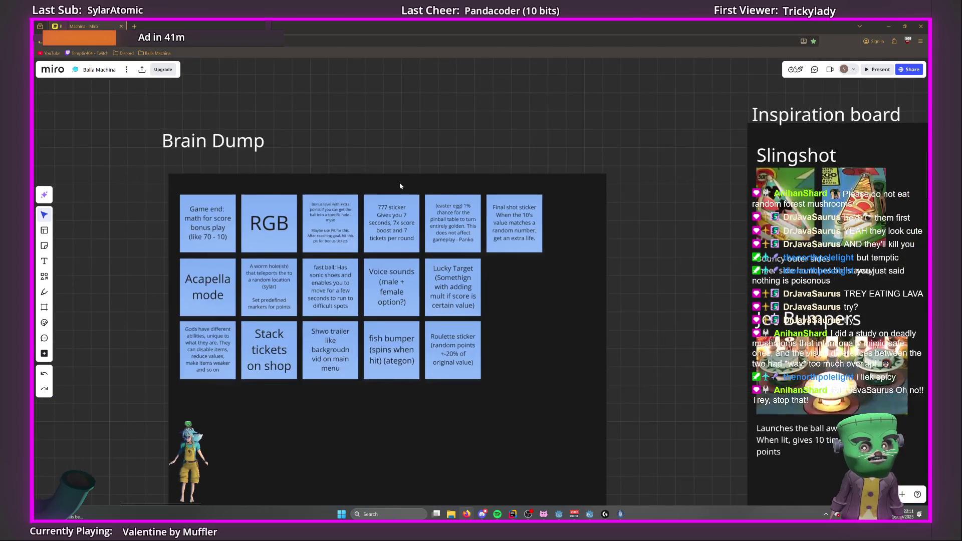
Find Brain Dump on the board and delete its Game end note.
scroll(236, 236, left, 5)
scroll(558, 271, down, 10)
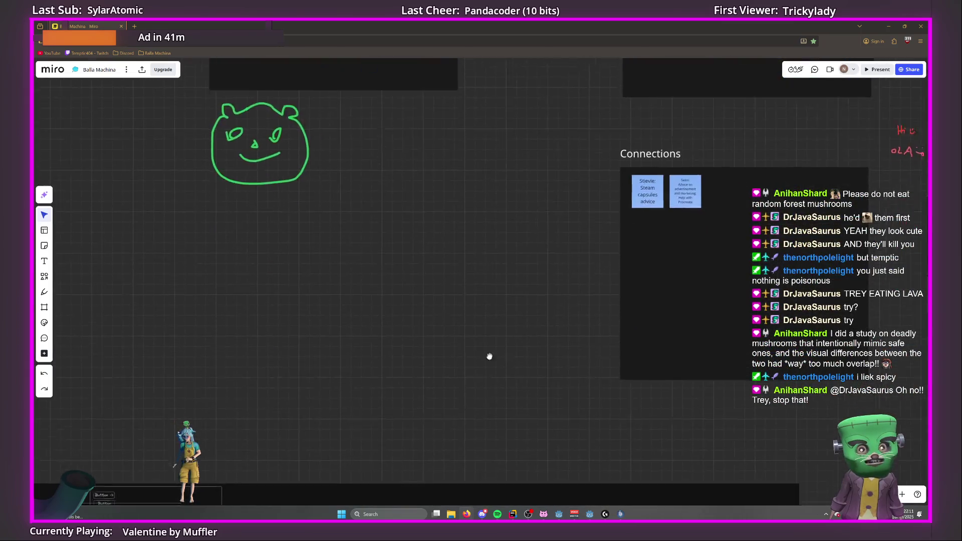
scroll(168, 227, up, 2)
scroll(168, 227, up, 3)
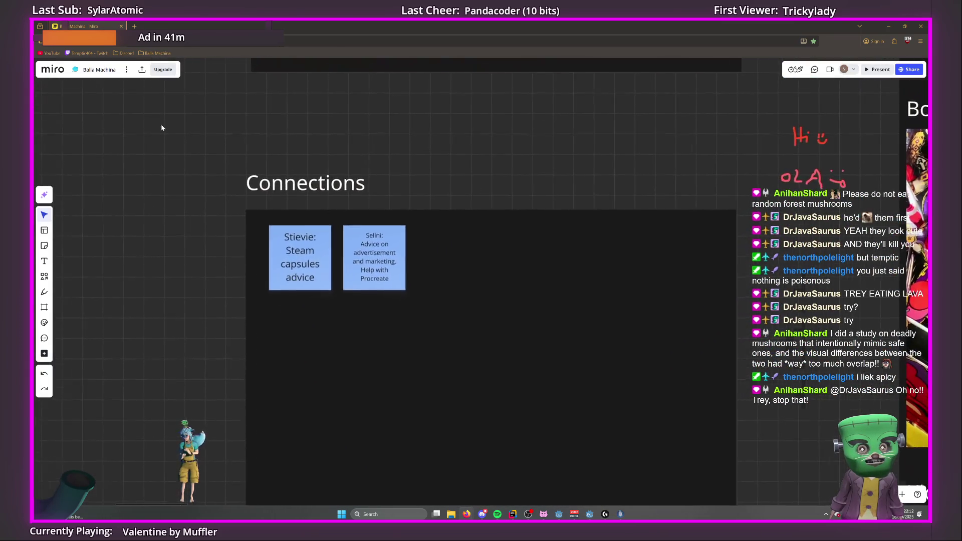
scroll(137, 183, up, 2)
scroll(136, 183, down, 5)
mouse_move(127, 161)
mouse_down()
mouse_move(413, 392)
mouse_move(380, 414)
mouse_move(389, 426)
mouse_move(450, 433)
mouse_up()
mouse_move(450, 433)
mouse_down()
mouse_move(290, 228)
mouse_move(196, 185)
mouse_move(180, 301)
mouse_up()
scroll(200, 200, up, 3)
scroll(248, 254, up, 3)
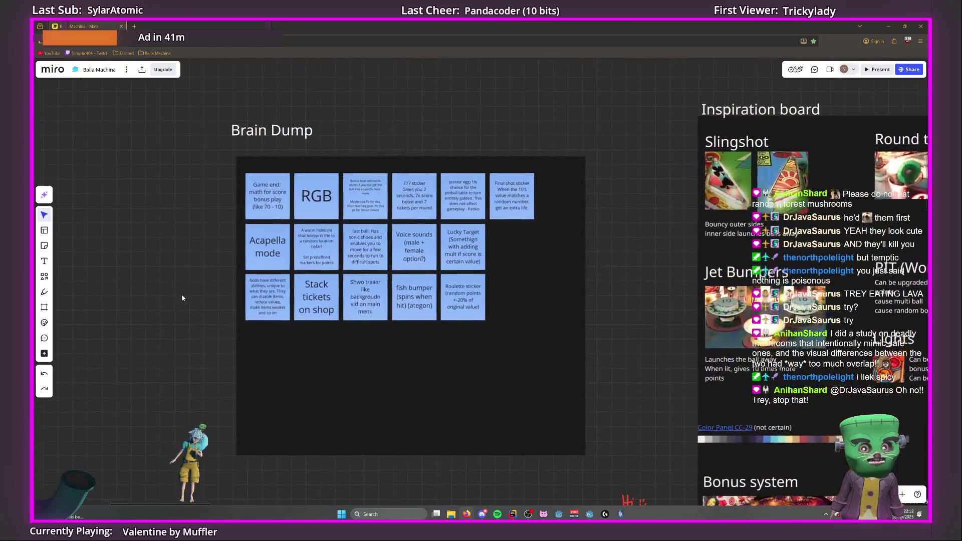
scroll(205, 118, up, 1)
scroll(185, 242, right, 3)
scroll(185, 243, down, 1)
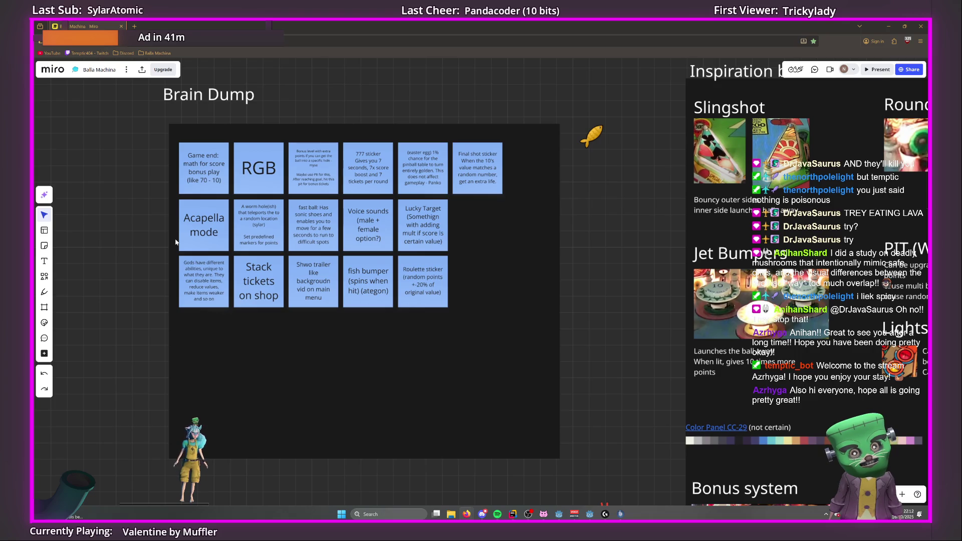
scroll(175, 242, down, 3)
mouse_move(727, 225)
mouse_down()
mouse_move(325, 215)
mouse_move(504, 211)
mouse_up()
scroll(494, 161, up, 5)
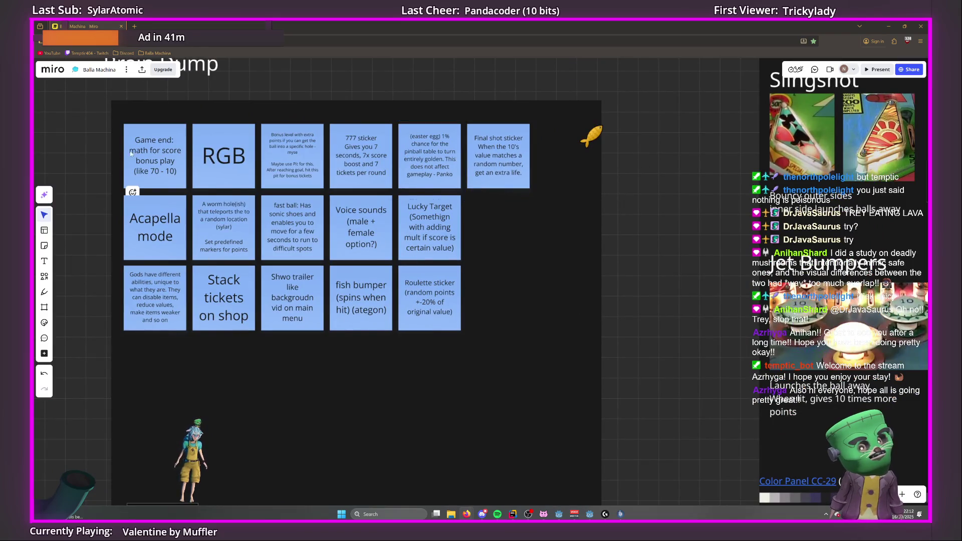
drag(86, 200, 133, 208)
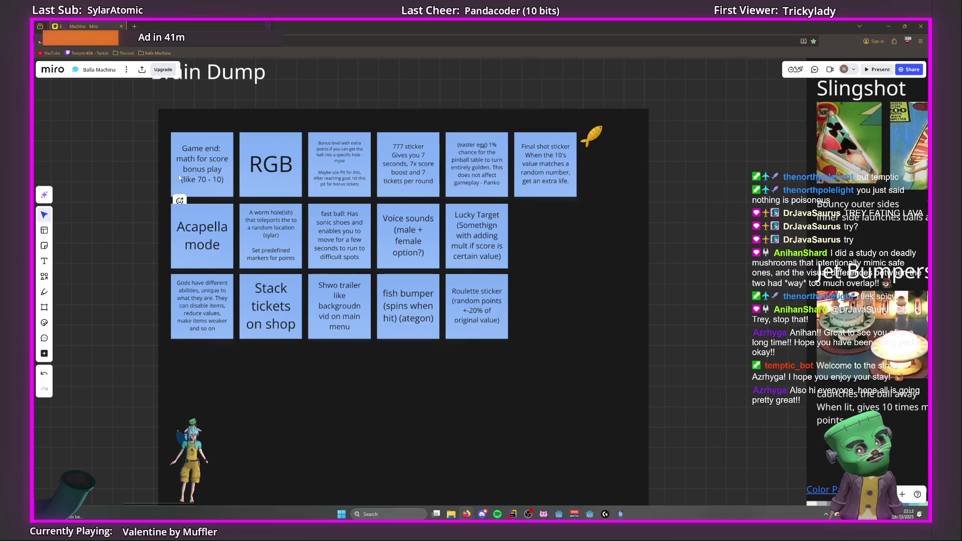
drag(207, 171, 620, 170)
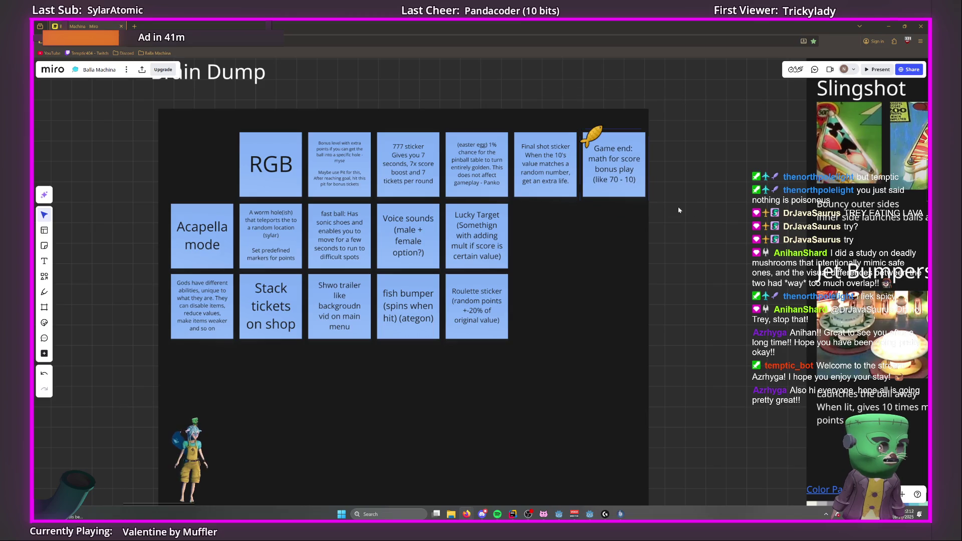
key(Delete)
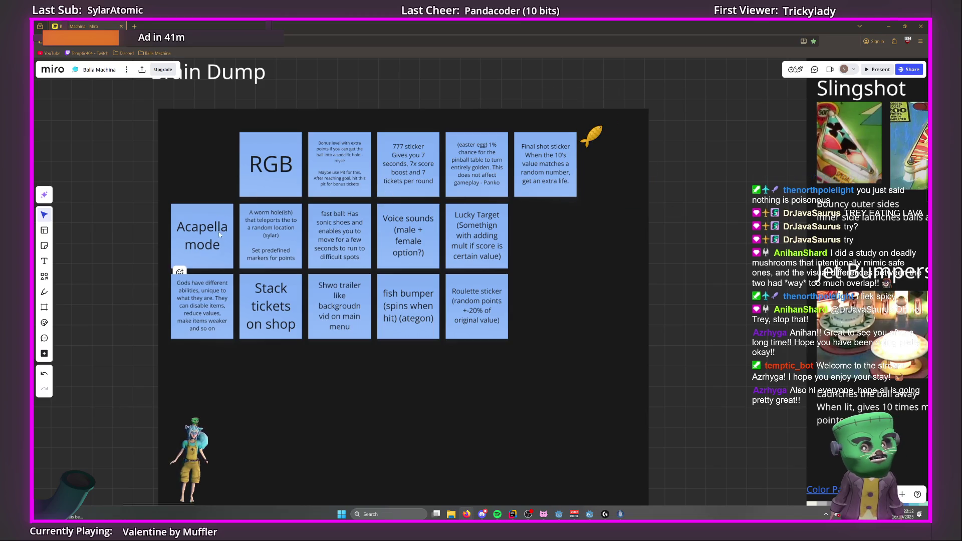
Move the Acapella mode note into Overscoping dump beside Multiplayer and Twitch integration.
drag(221, 233, 220, 163)
scroll(162, 210, down, 2)
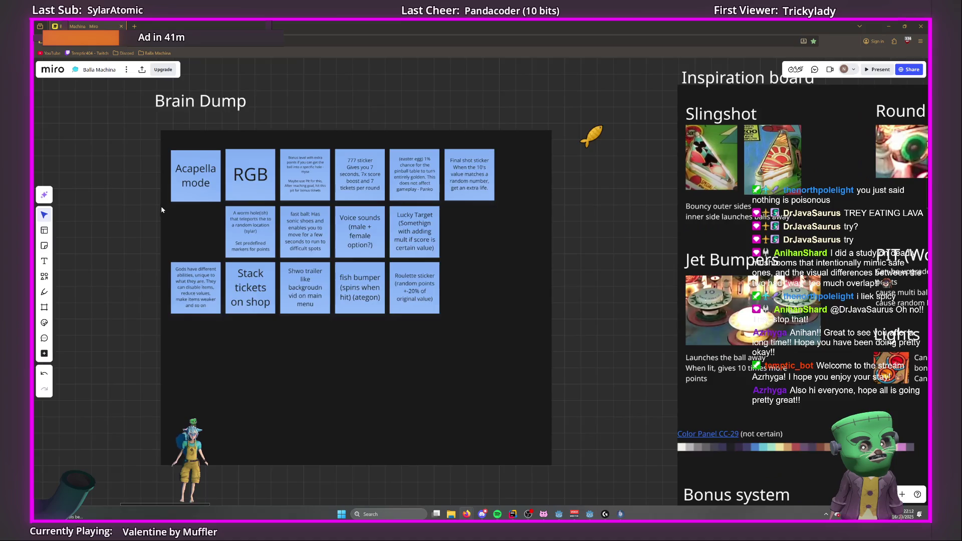
scroll(162, 210, down, 2)
drag(209, 217, 477, 221)
mouse_move(560, 197)
mouse_down()
mouse_move(472, 242)
mouse_move(223, 230)
mouse_up()
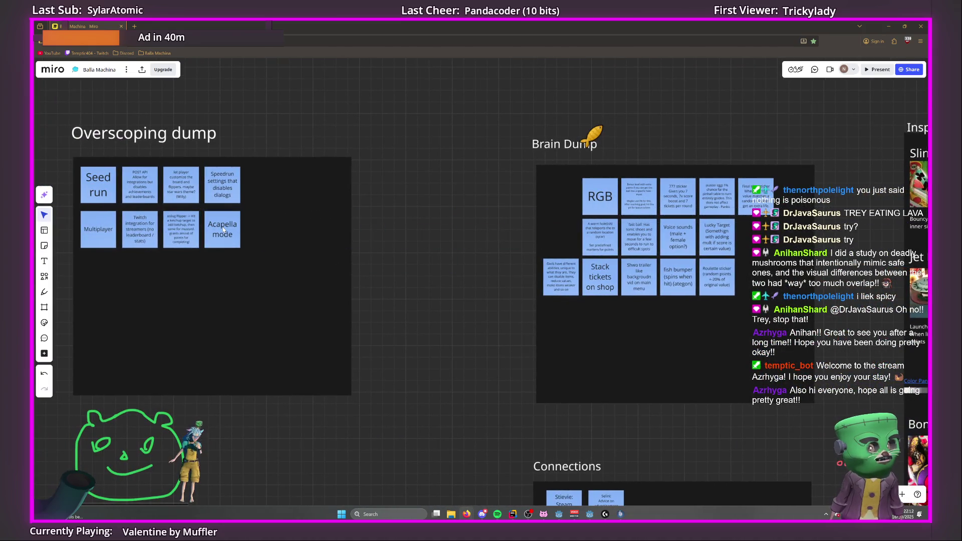
scroll(591, 296, up, 5)
scroll(472, 304, down, 5)
scroll(365, 279, left, 5)
scroll(444, 272, up, 4)
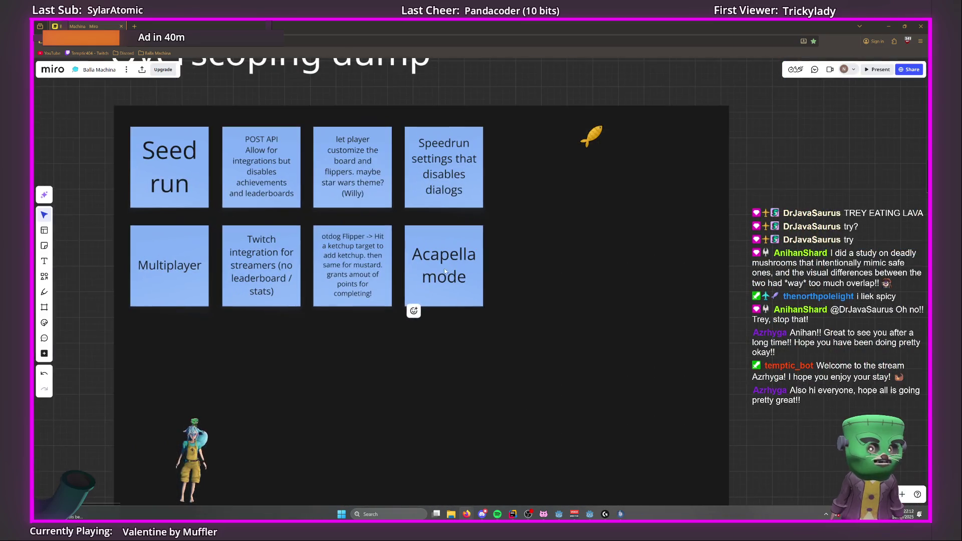
scroll(432, 275, left, 3)
scroll(432, 275, up, 2)
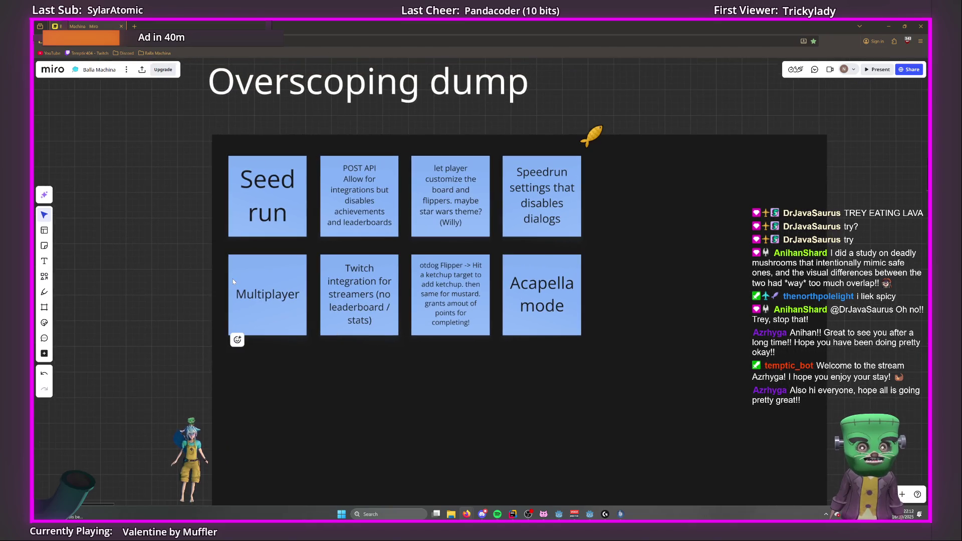
scroll(150, 291, down, 3)
scroll(118, 283, up, 4)
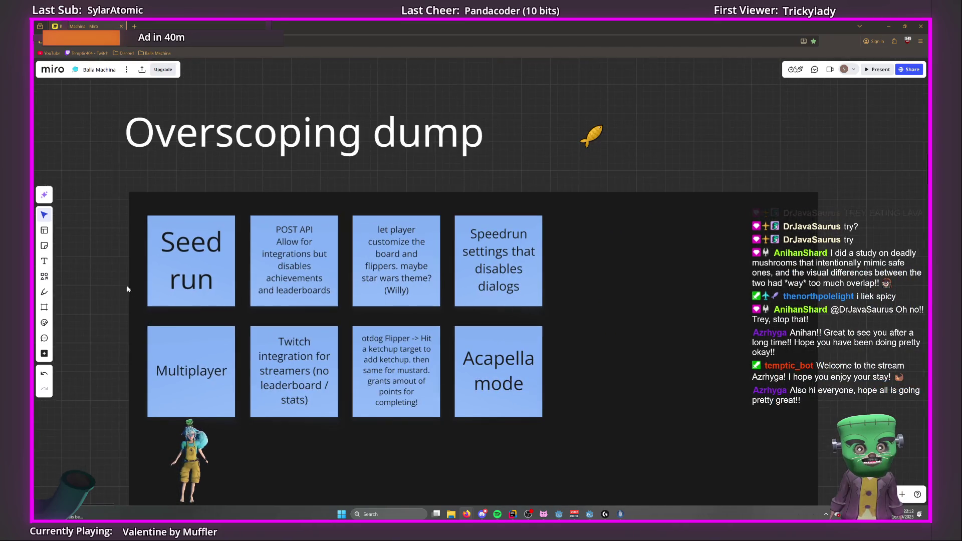
scroll(112, 282, left, 1)
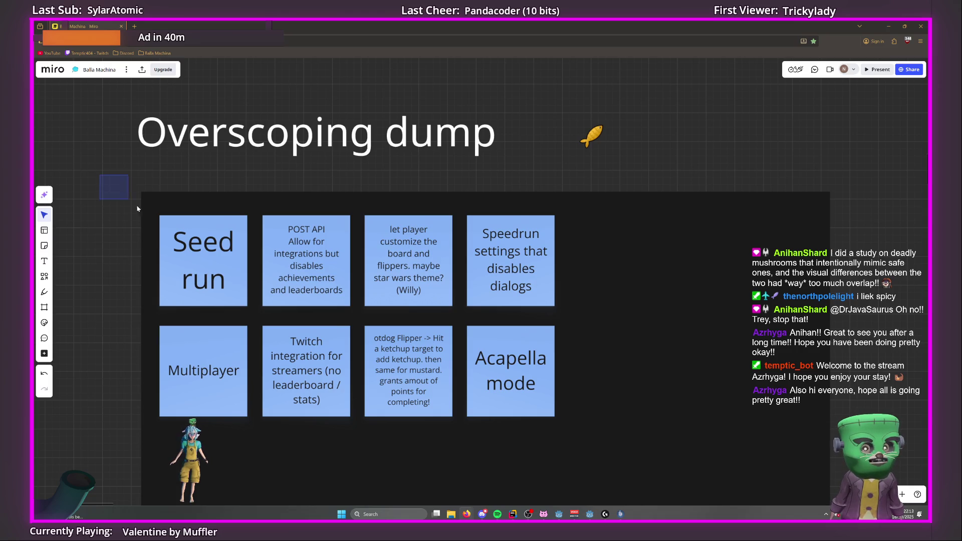
scroll(122, 197, down, 1)
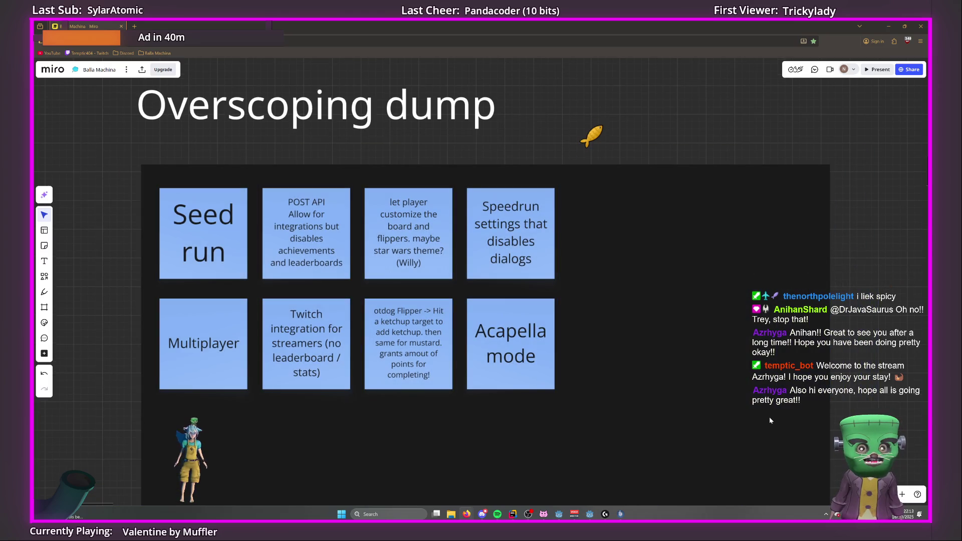
scroll(752, 415, down, 3)
scroll(724, 408, up, 3)
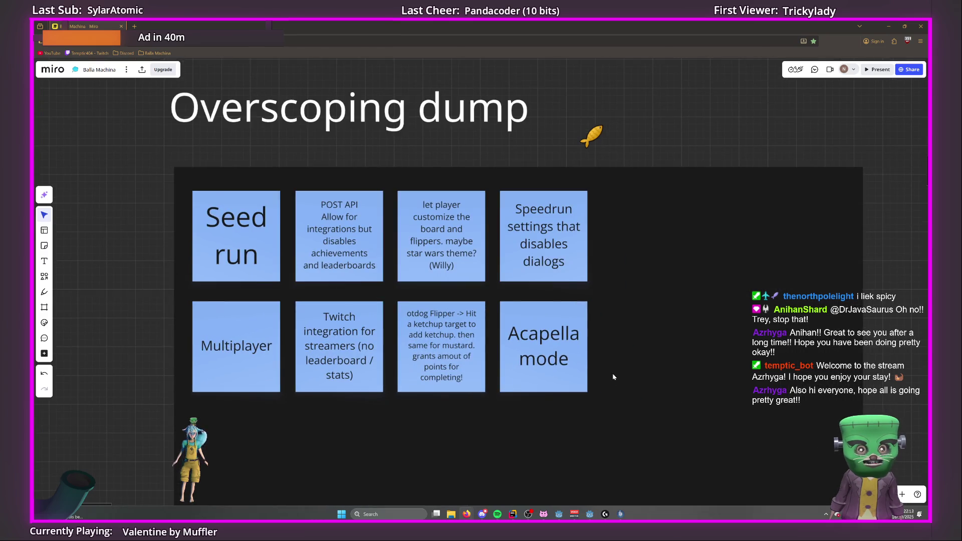
scroll(636, 356, up, 2)
drag(595, 328, 648, 369)
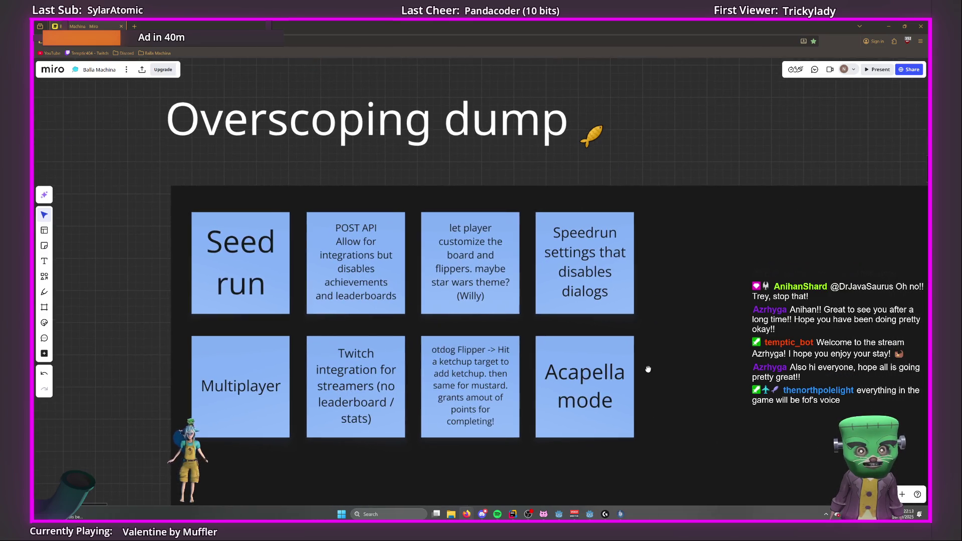
scroll(647, 370, down, 2)
scroll(646, 377, up, 2)
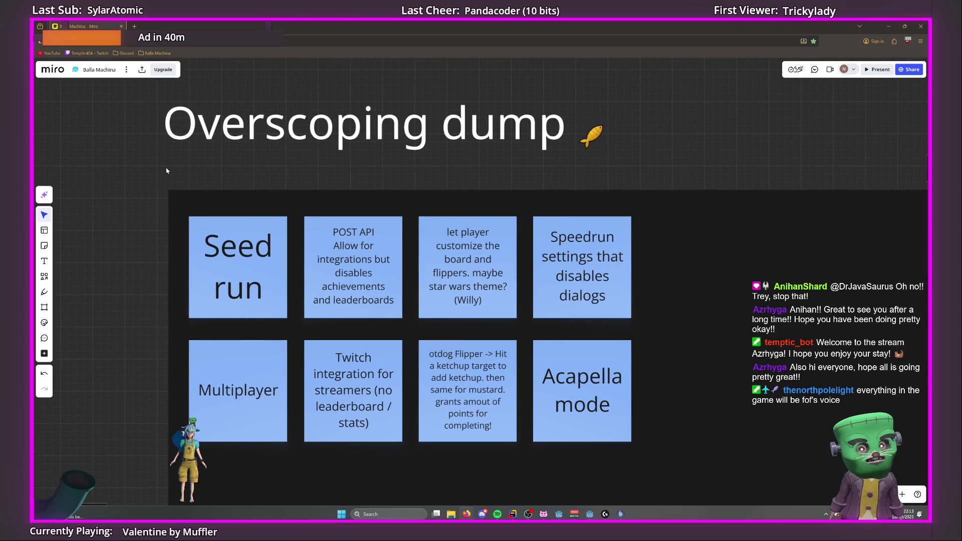
scroll(167, 170, down, 2)
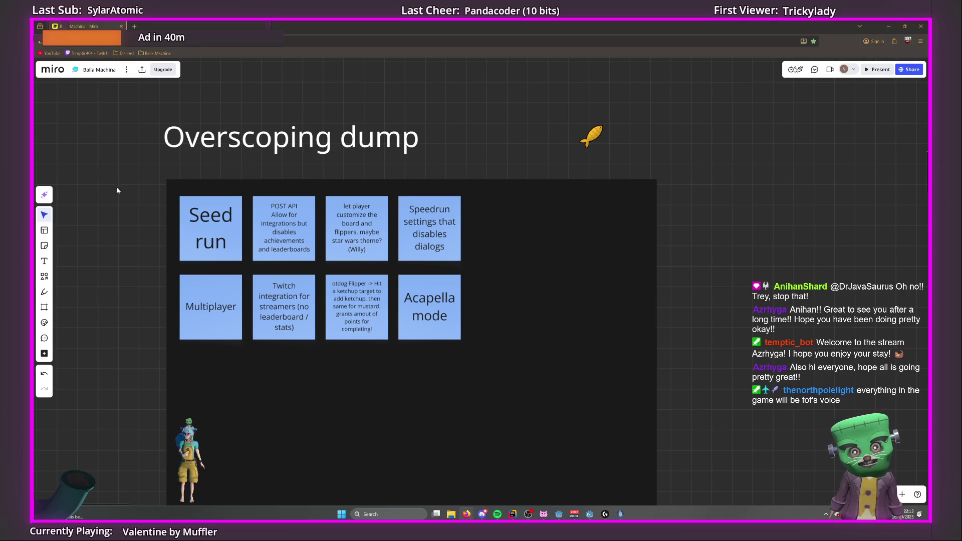
scroll(117, 190, down, 2)
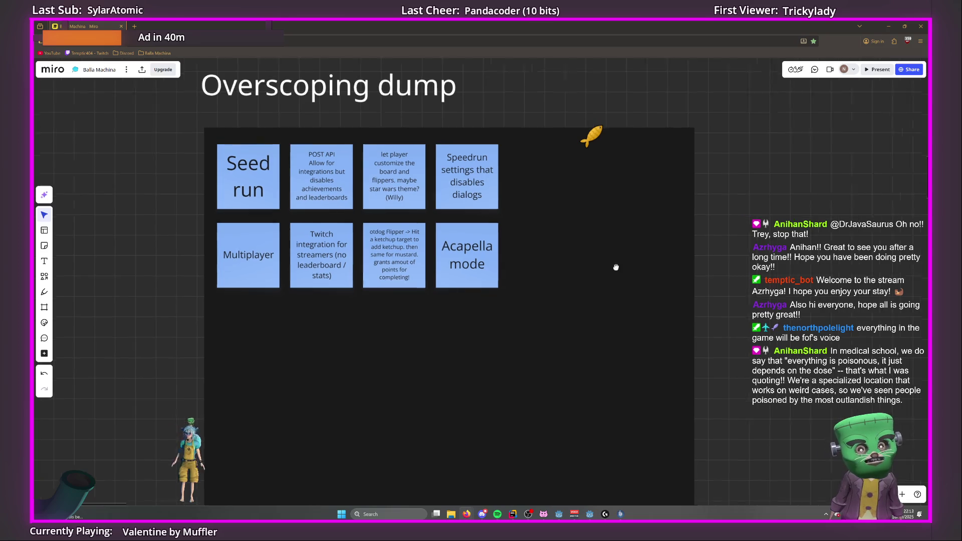
scroll(222, 177, up, 5)
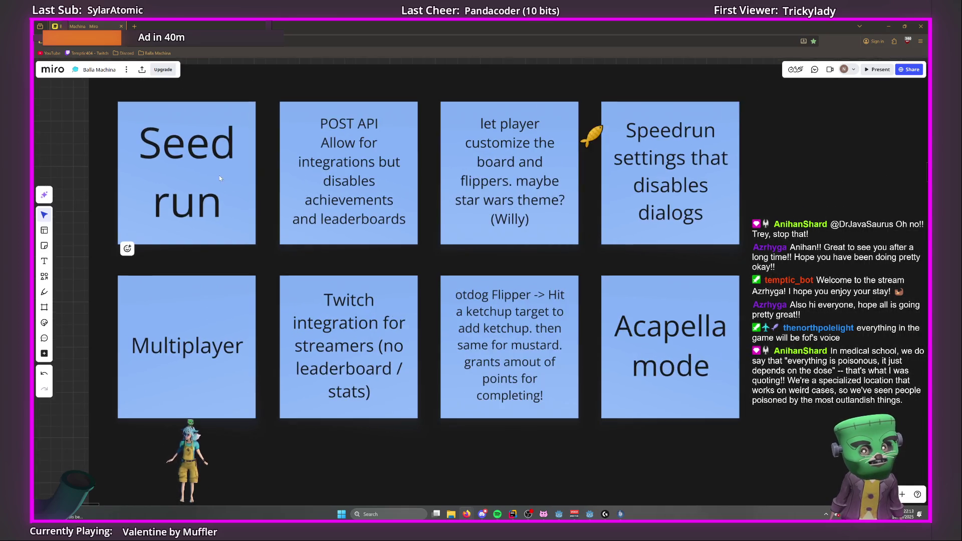
drag(206, 178, 240, 188)
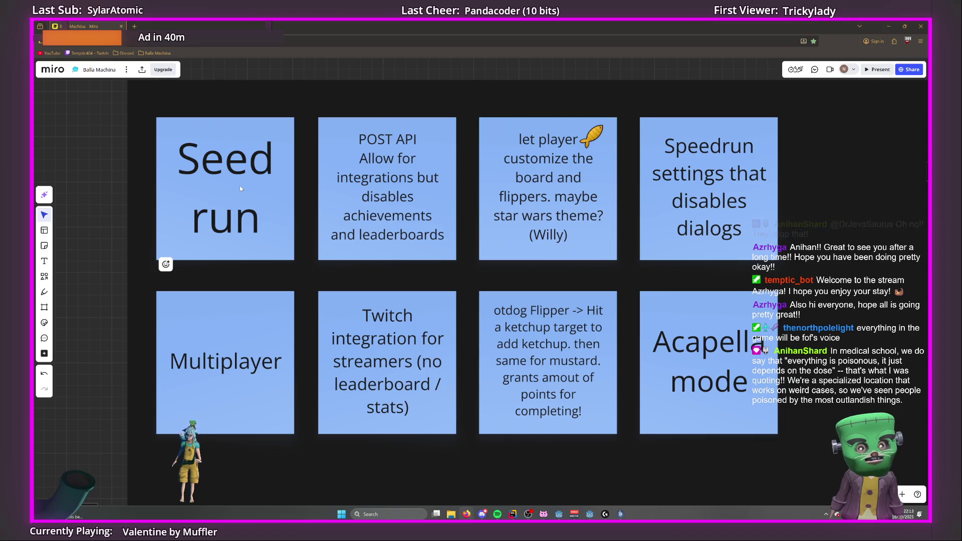
scroll(240, 186, down, 3)
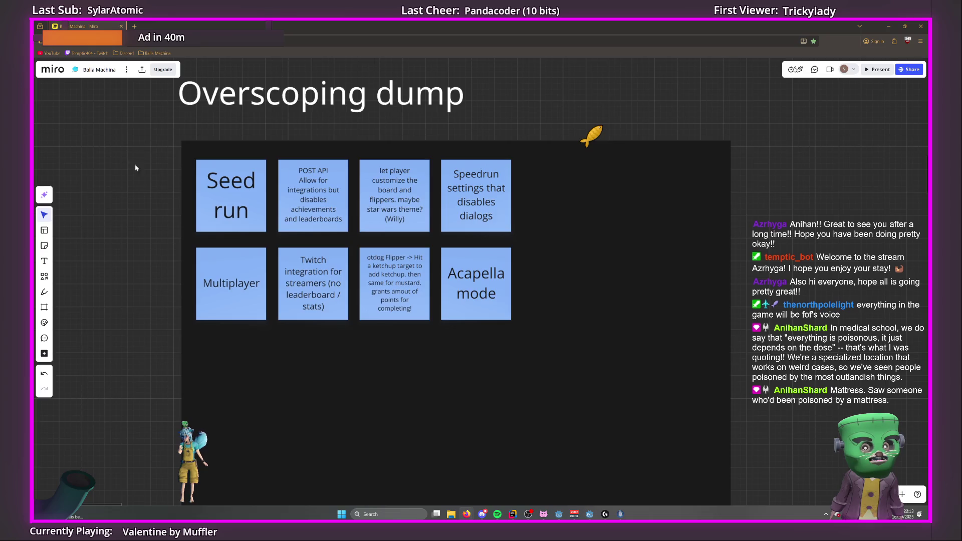
scroll(319, 245, up, 3)
scroll(411, 284, down, 2)
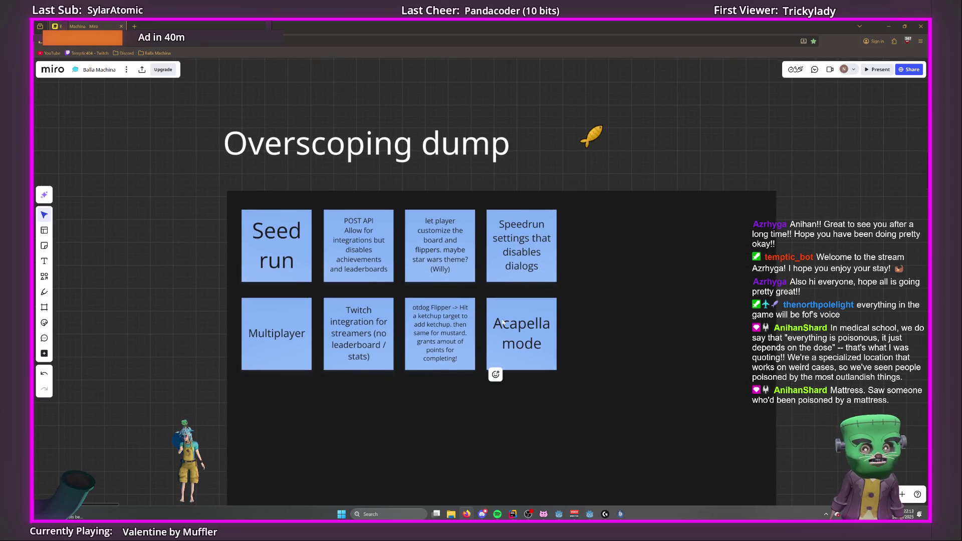
click(502, 322)
scroll(666, 333, right, 5)
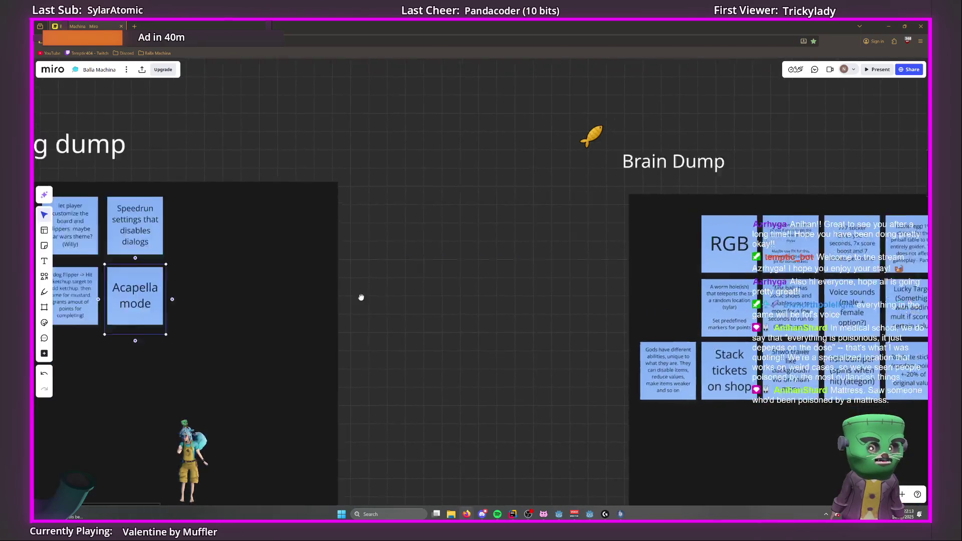
Clear the selection and scroll to centre Brain Dump, with RGB opening its top row.
scroll(326, 298, left, 5)
click(509, 278)
scroll(509, 278, right, 4)
click(436, 272)
scroll(349, 276, down, 3)
scroll(466, 318, right, 5)
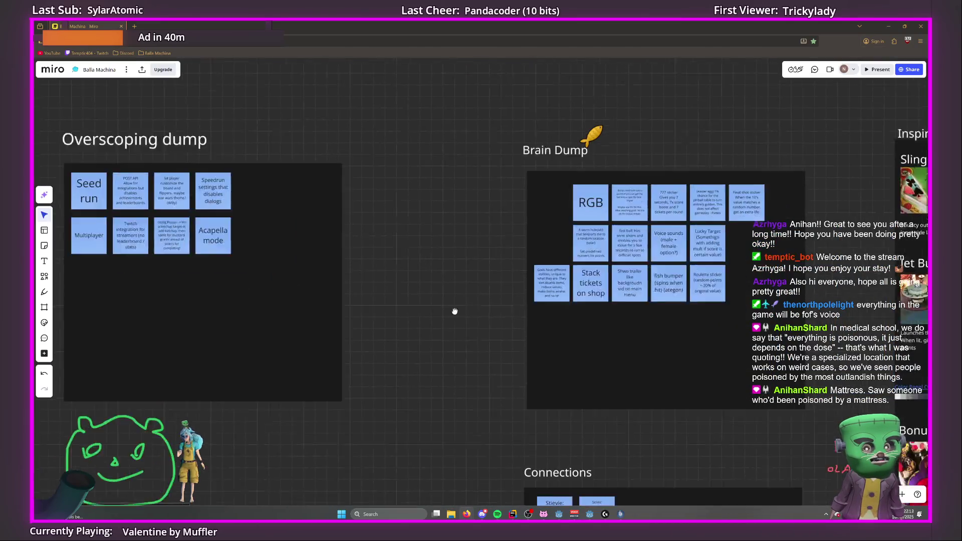
scroll(415, 266, up, 4)
scroll(415, 265, right, 4)
scroll(415, 265, up, 2)
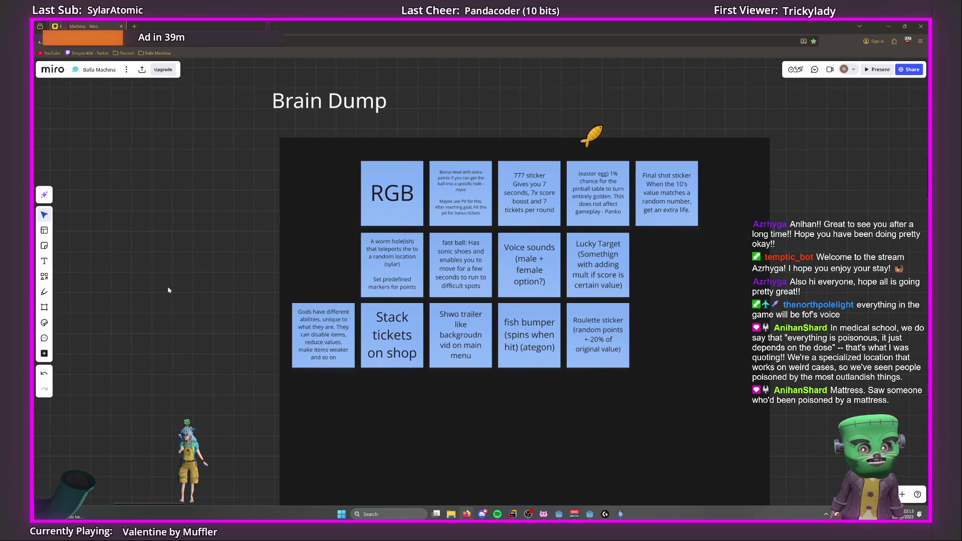
scroll(180, 287, up, 2)
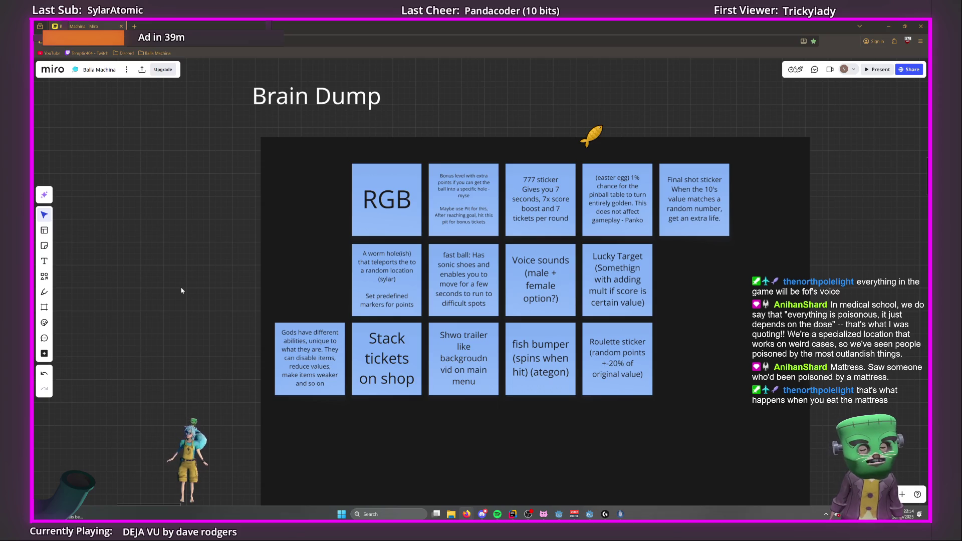
scroll(442, 286, up, 5)
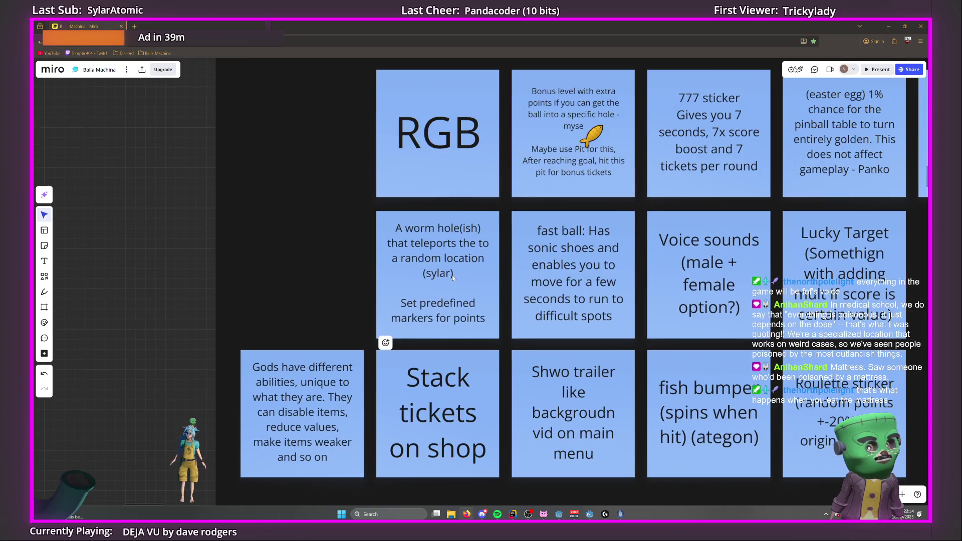
Select the 'Stack tickets on shop' note and drag the 'Gods have different abilities' note beside RGB.
scroll(400, 291, down, 3)
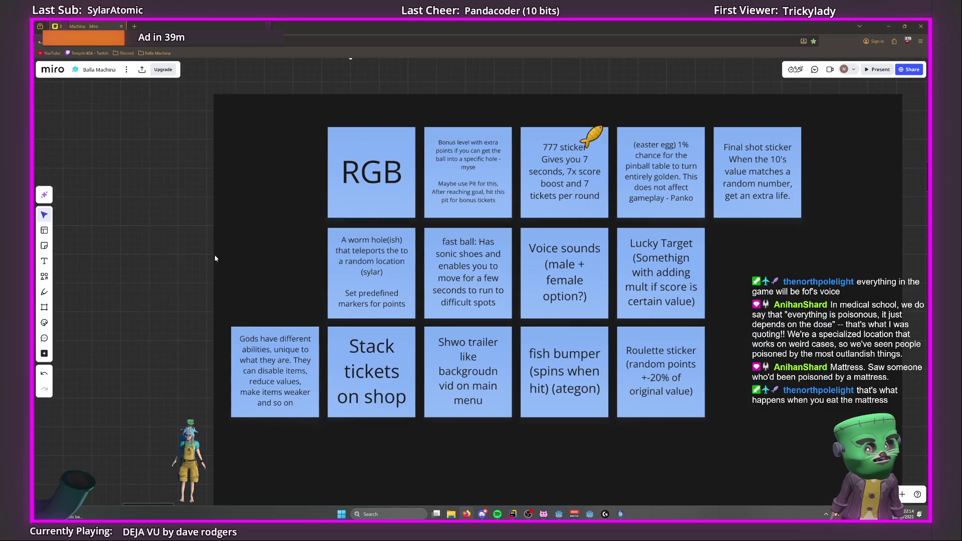
scroll(388, 304, right, 2)
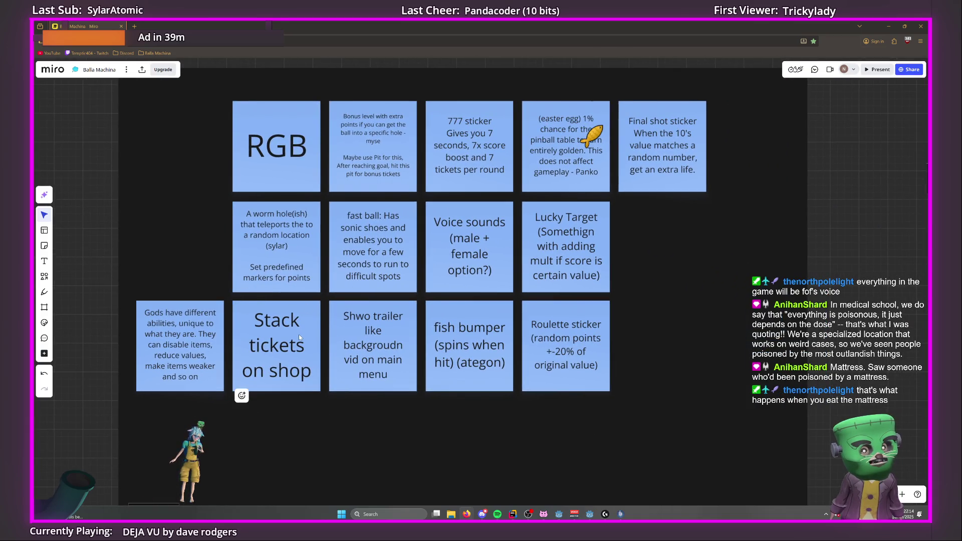
click(299, 335)
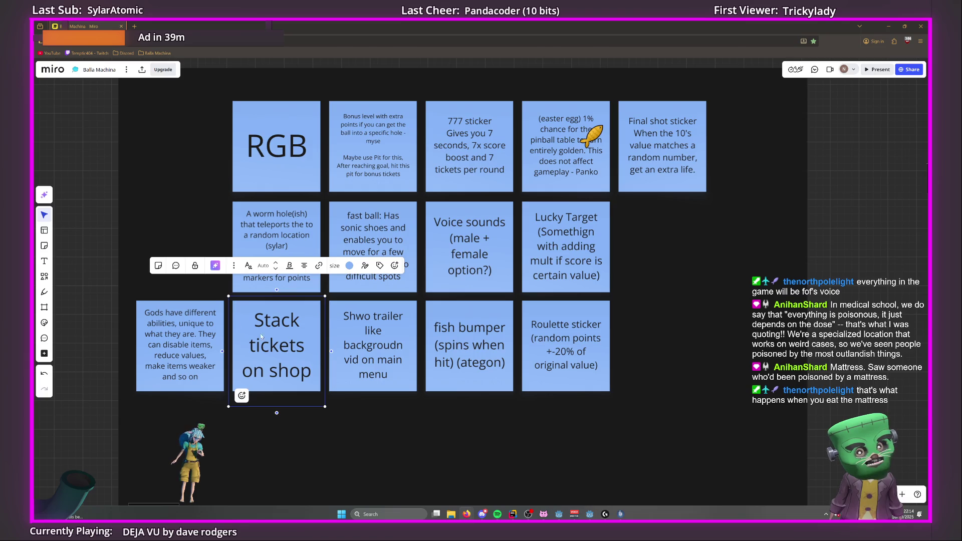
click(114, 304)
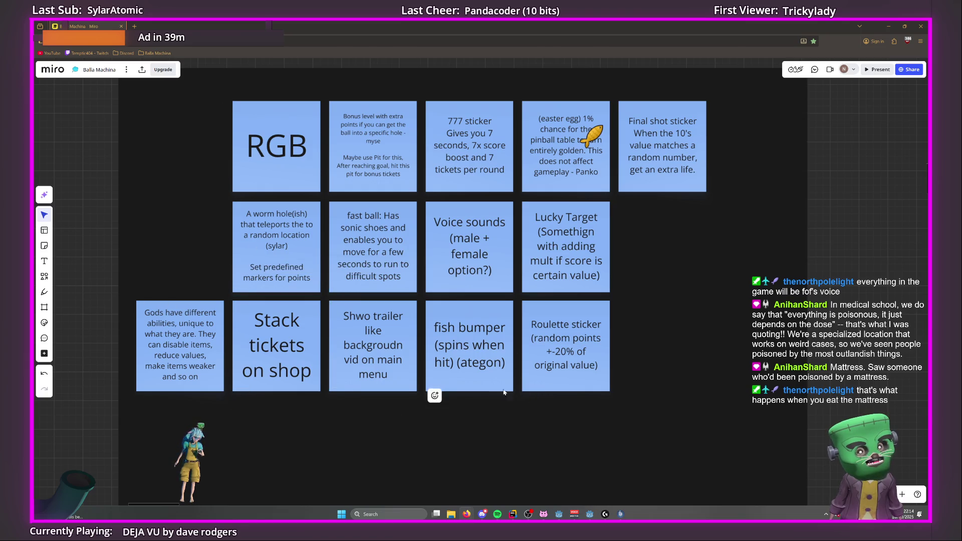
click(287, 344)
mouse_move(189, 345)
mouse_down()
mouse_move(200, 393)
mouse_move(198, 319)
mouse_move(262, 184)
mouse_up()
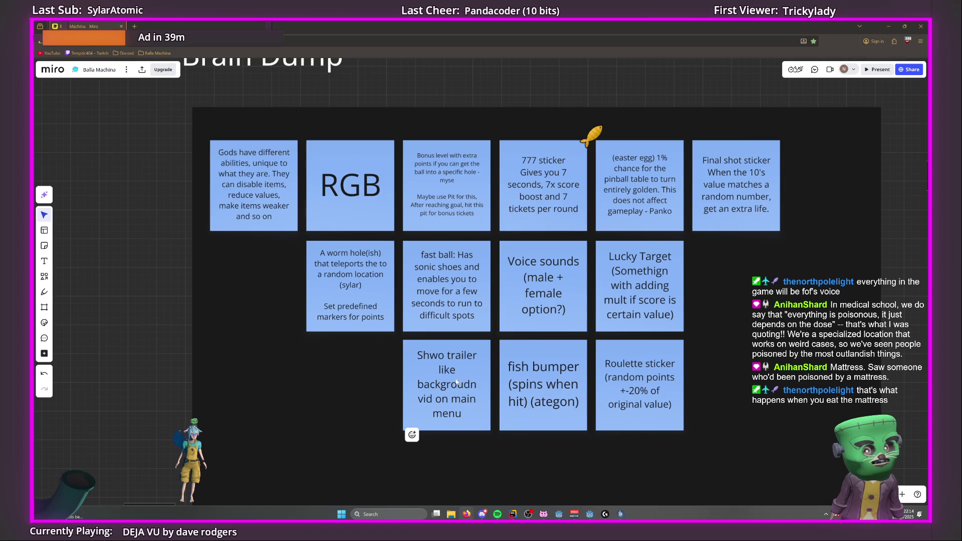
Bring the fish bumper note into view and start editing its text.
scroll(466, 351, right, 3)
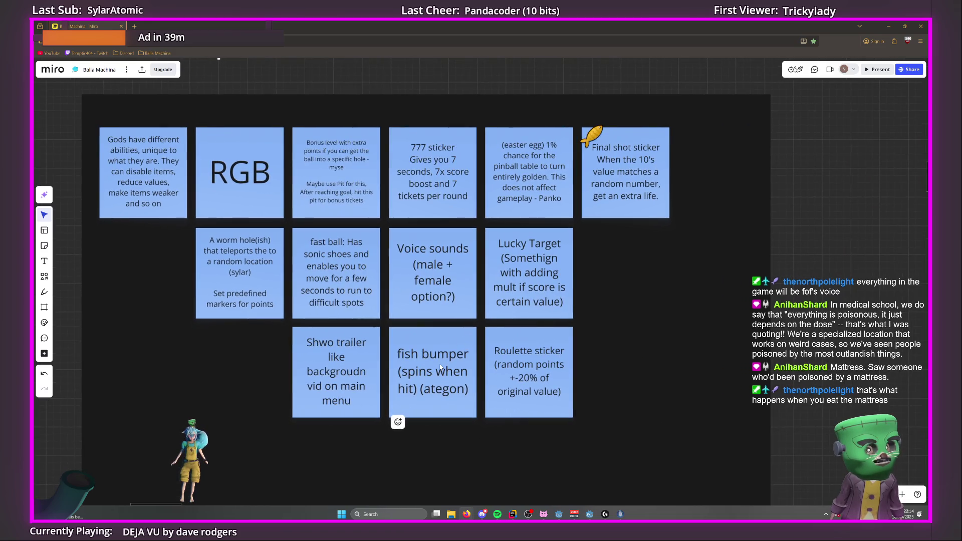
scroll(440, 368, down, 3)
click(431, 391)
scroll(440, 308, right, 5)
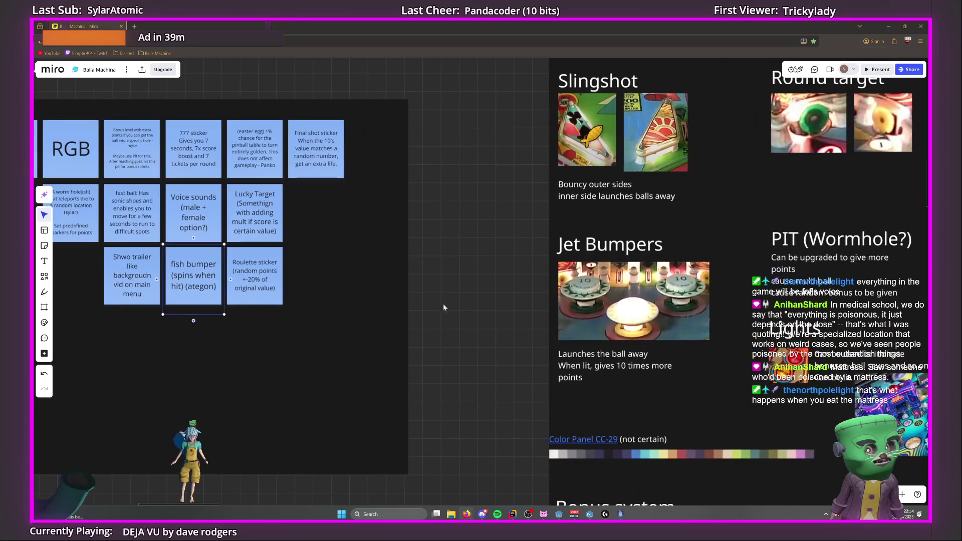
scroll(431, 305, down, 3)
scroll(317, 302, up, 4)
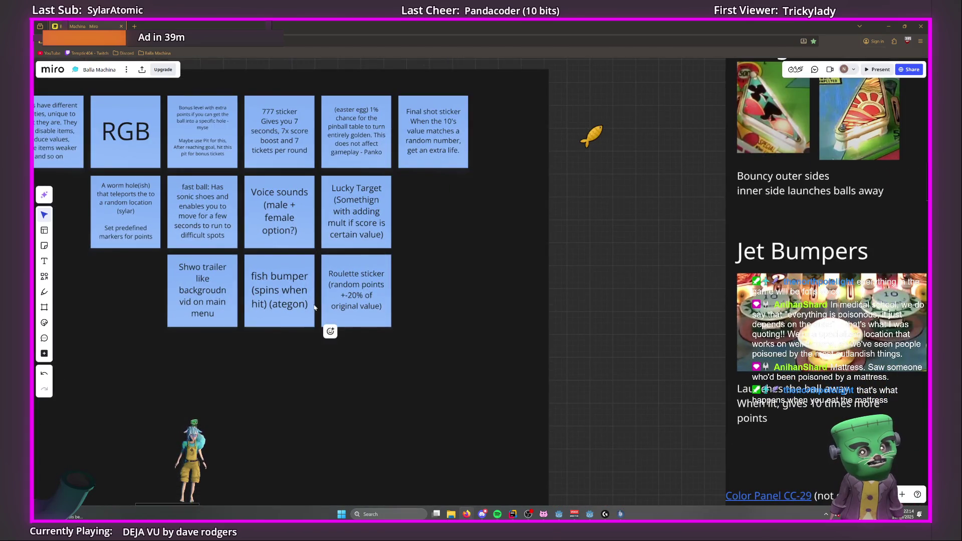
scroll(483, 333, down, 3)
mouse_move(581, 363)
mouse_down()
mouse_move(241, 278)
mouse_move(351, 200)
mouse_move(501, 290)
mouse_up()
scroll(241, 278, down, 2)
scroll(502, 289, up, 10)
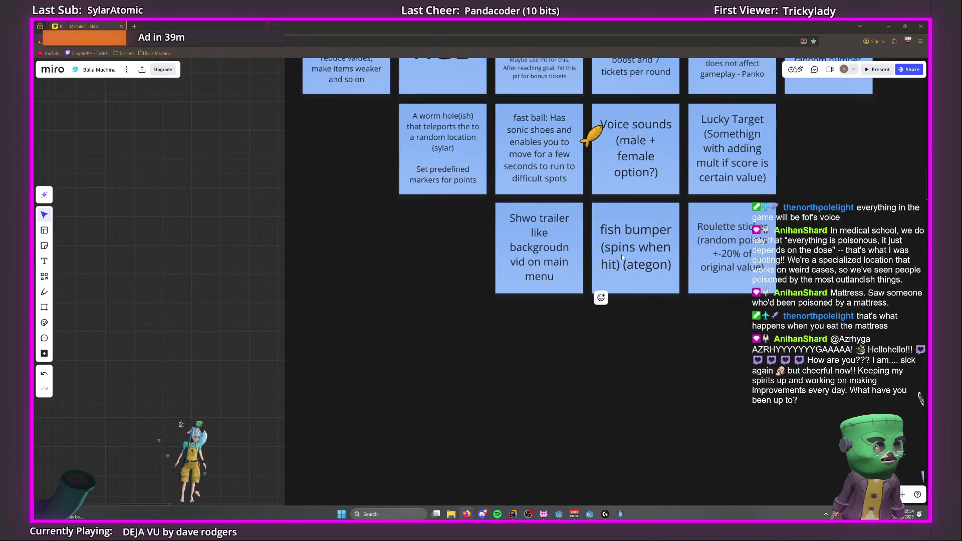
drag(614, 241, 468, 262)
click(473, 284)
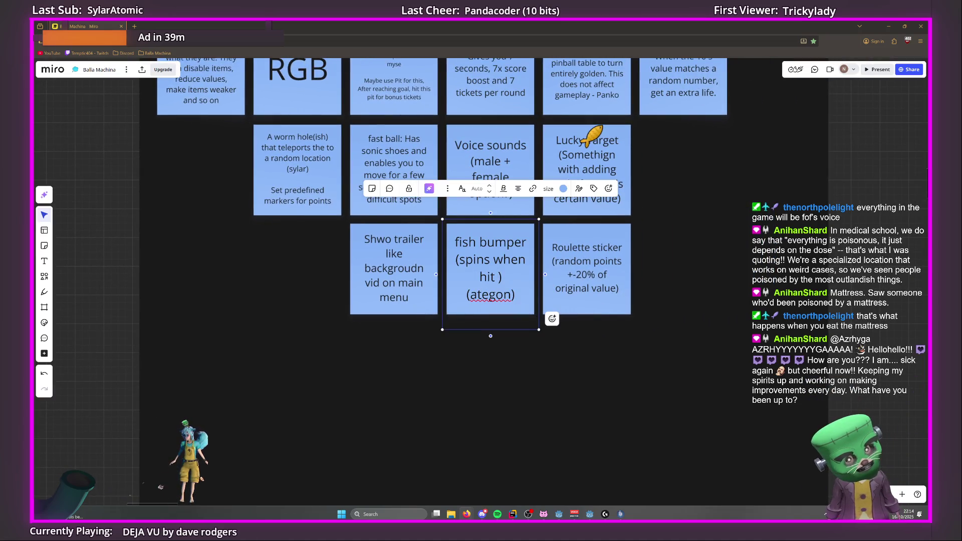
Append '. Points per spin' to the fish bumper note.
text(()
key(BackSpace)
key(BackSpace)
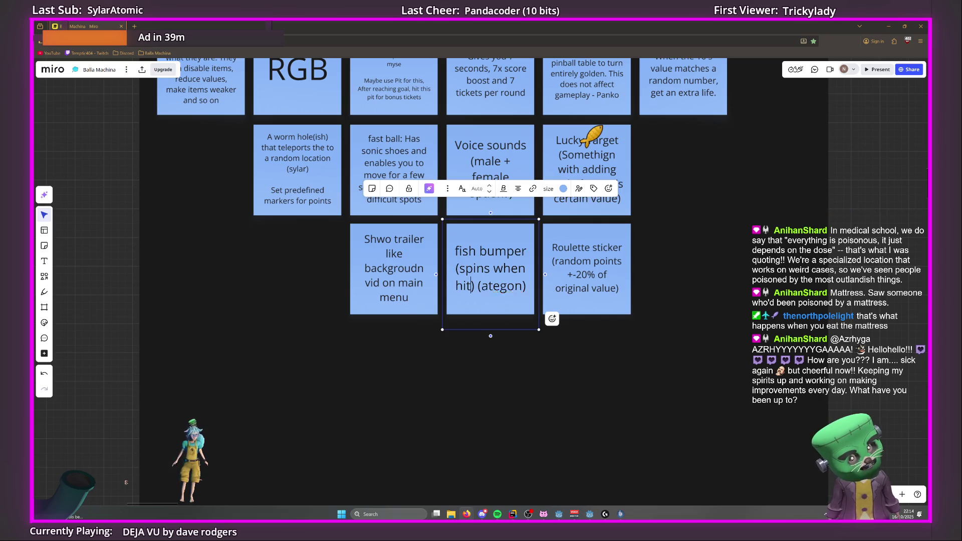
text(. Points p)
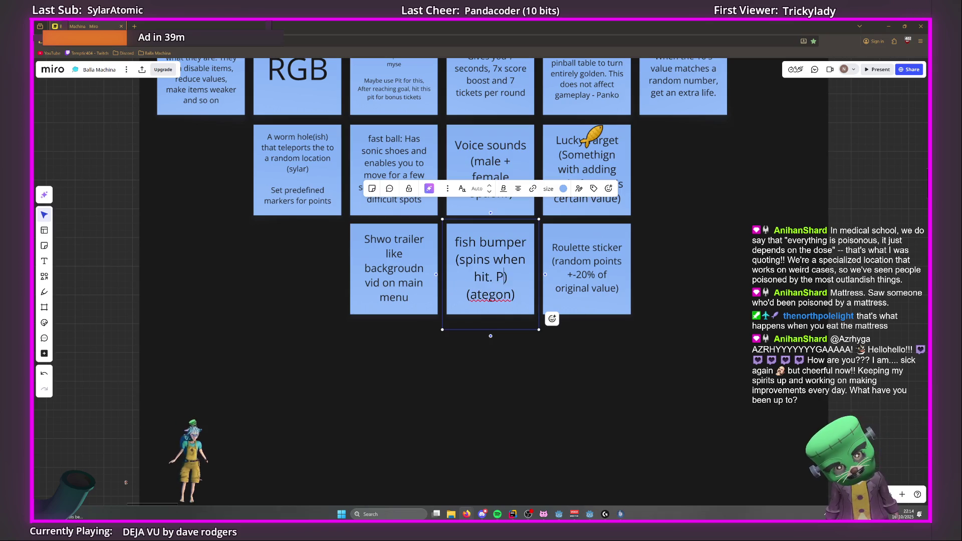
text(er spin)
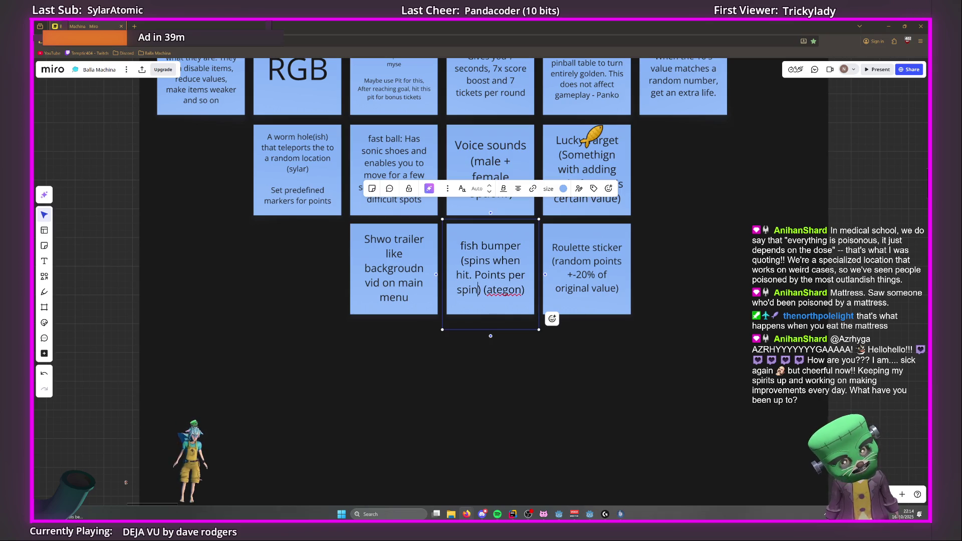
click(252, 299)
Insert 'on top' after 'spins' in the fish bumper note.
scroll(251, 300, down, 5)
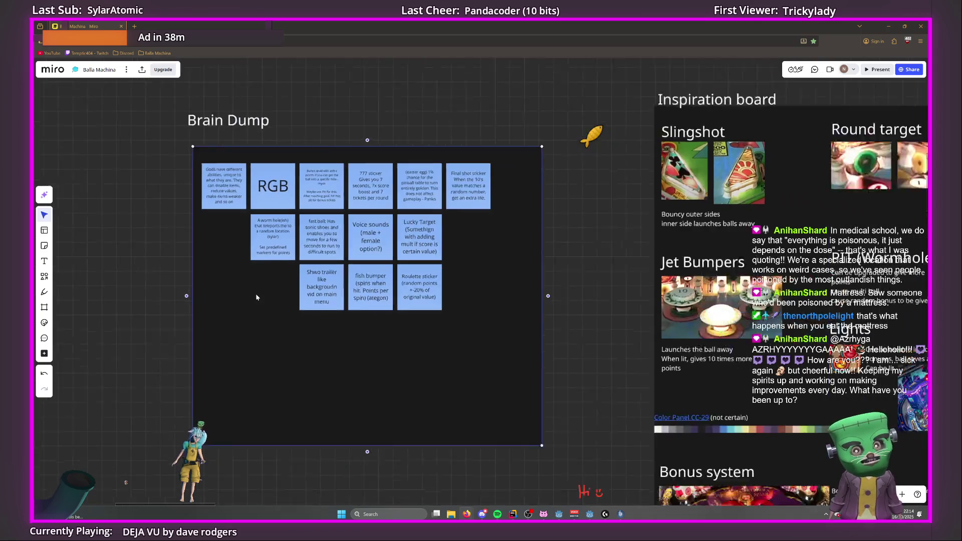
scroll(483, 344, down, 3)
drag(404, 324, 775, 344)
scroll(452, 245, up, 10)
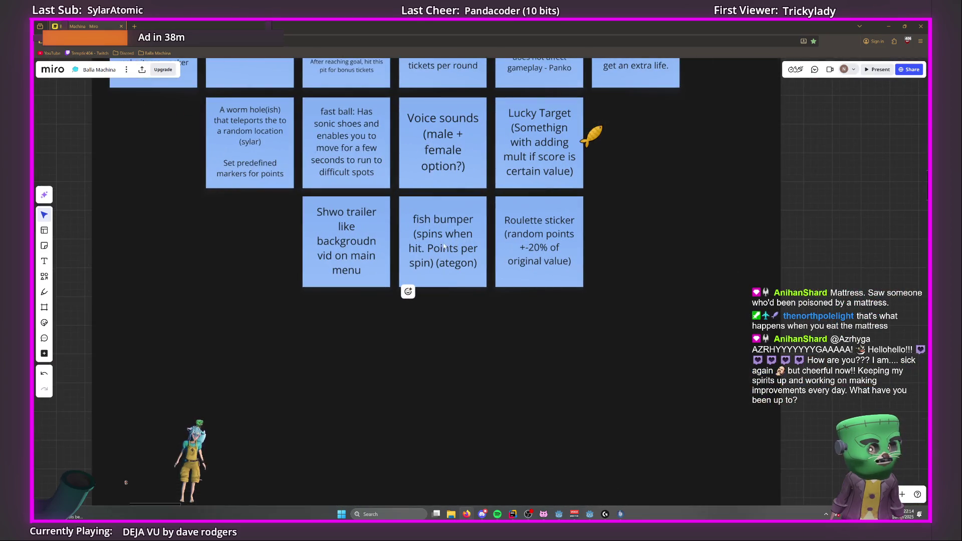
click(451, 239)
double_click(450, 234)
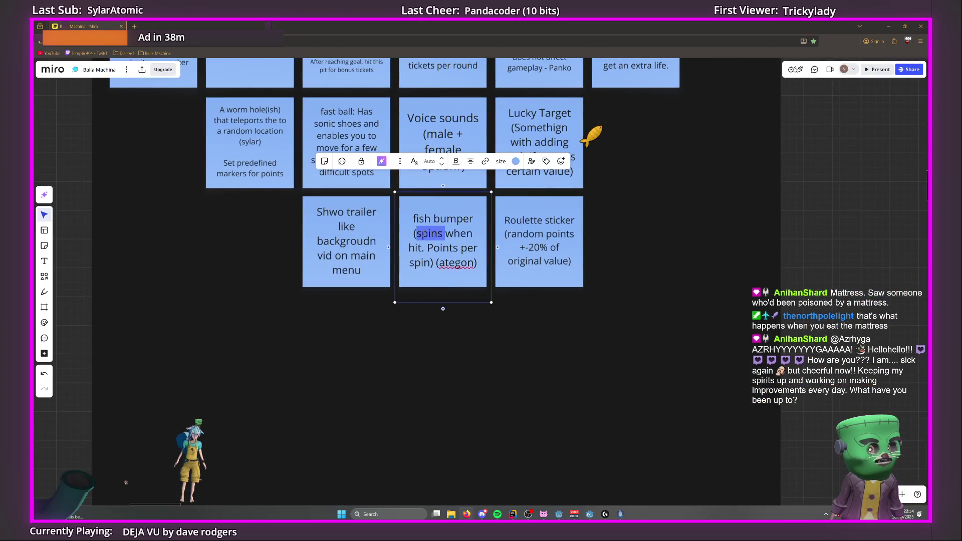
click(445, 234)
text(on top)
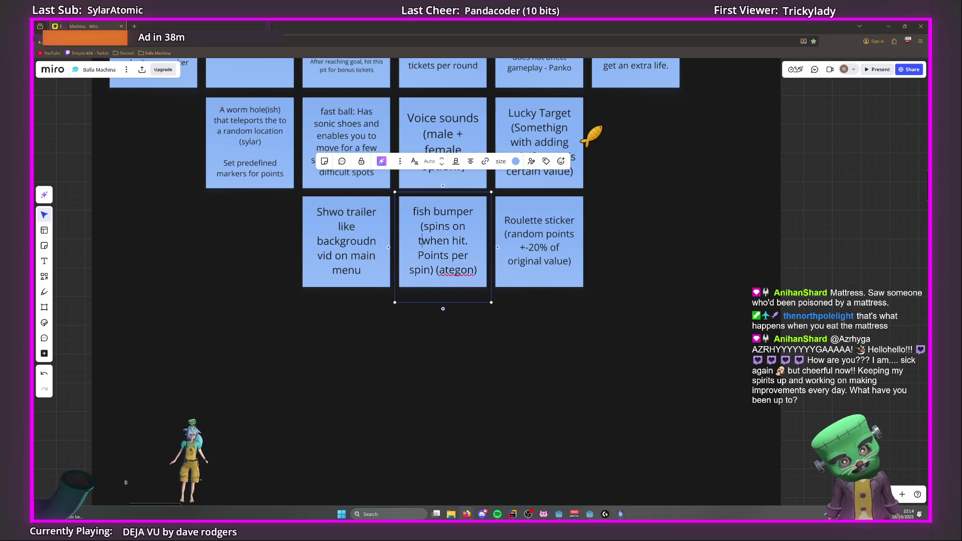
click(652, 244)
scroll(517, 236, down, 6)
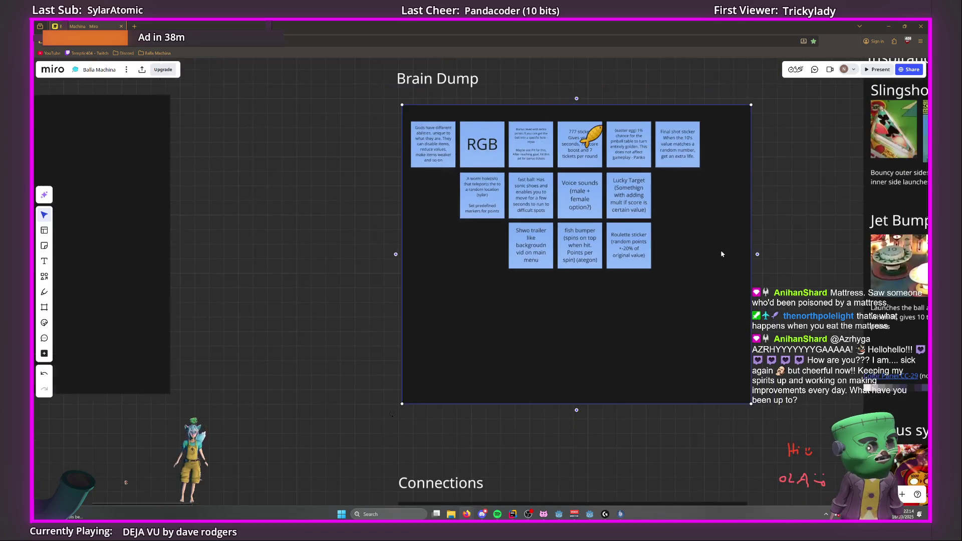
Leave the Brain Dump frame and briefly select, then deselect, the empty Bosses note.
click(517, 236)
scroll(517, 235, right, 15)
scroll(651, 225, down, 3)
scroll(419, 242, left, 5)
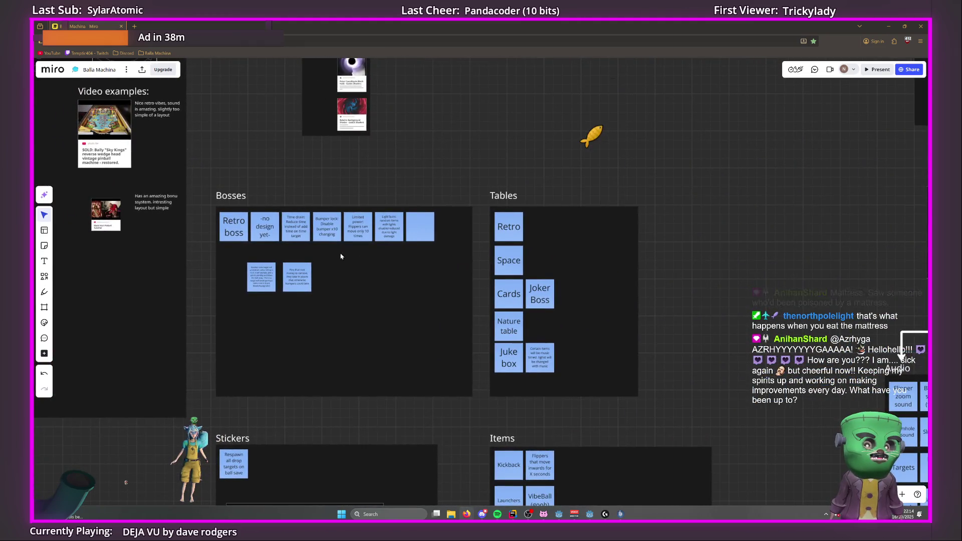
click(485, 227)
scroll(485, 227, up, 5)
scroll(351, 200, down, 4)
click(261, 173)
scroll(222, 240, left, 5)
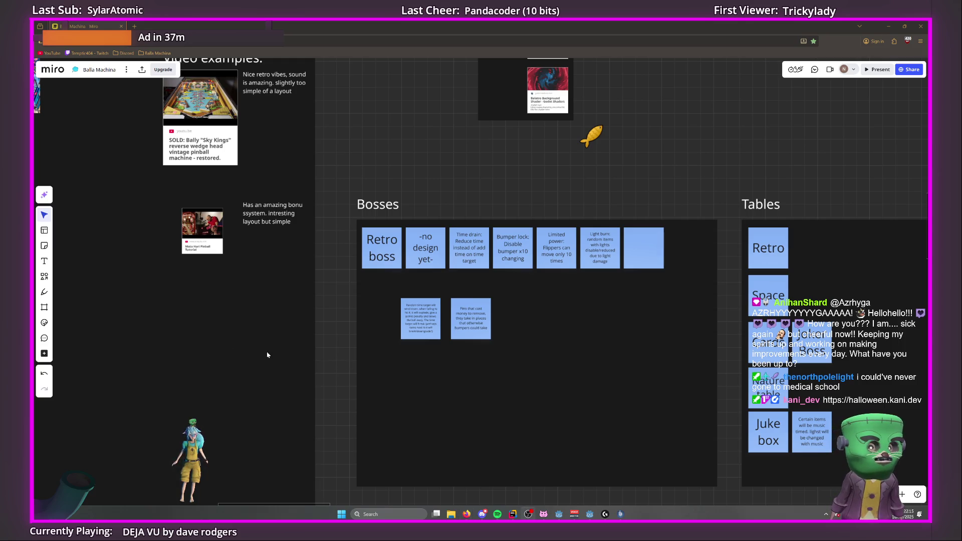
Pan to the Inspiration board, then open the Pumpkin Carver site in a new tab.
drag(251, 352, 592, 369)
scroll(437, 382, down, 3)
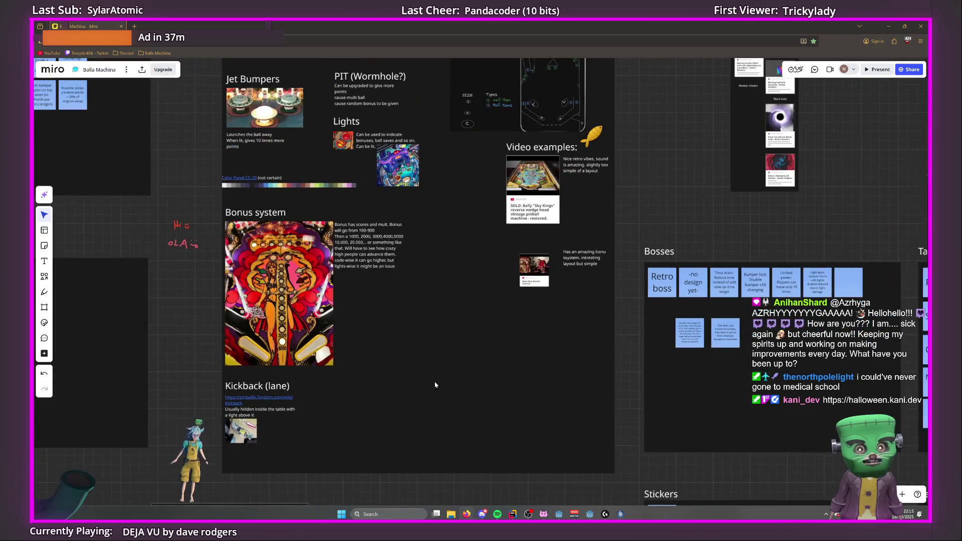
scroll(435, 385, down, 2)
mouse_move(453, 360)
mouse_down()
mouse_move(440, 388)
mouse_move(476, 421)
mouse_up()
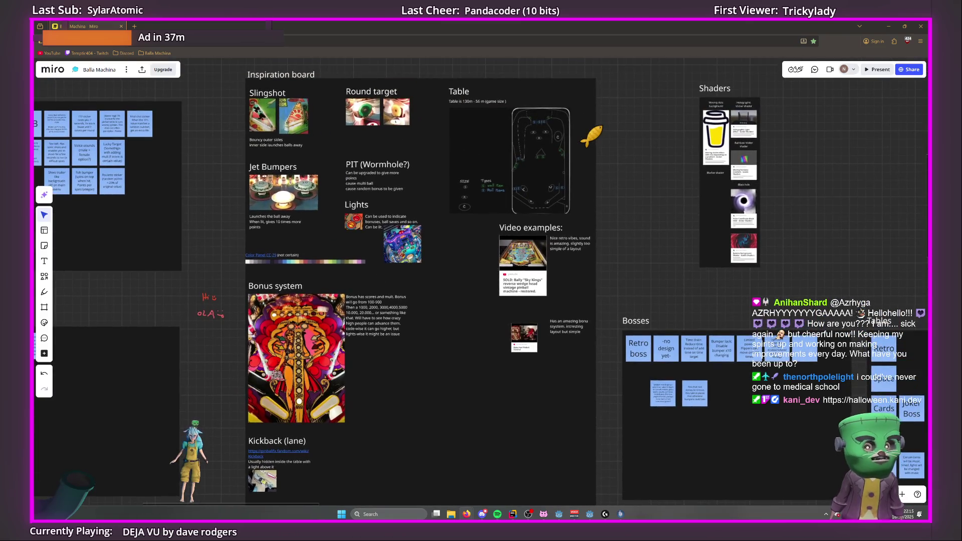
click(134, 26)
click(333, 311)
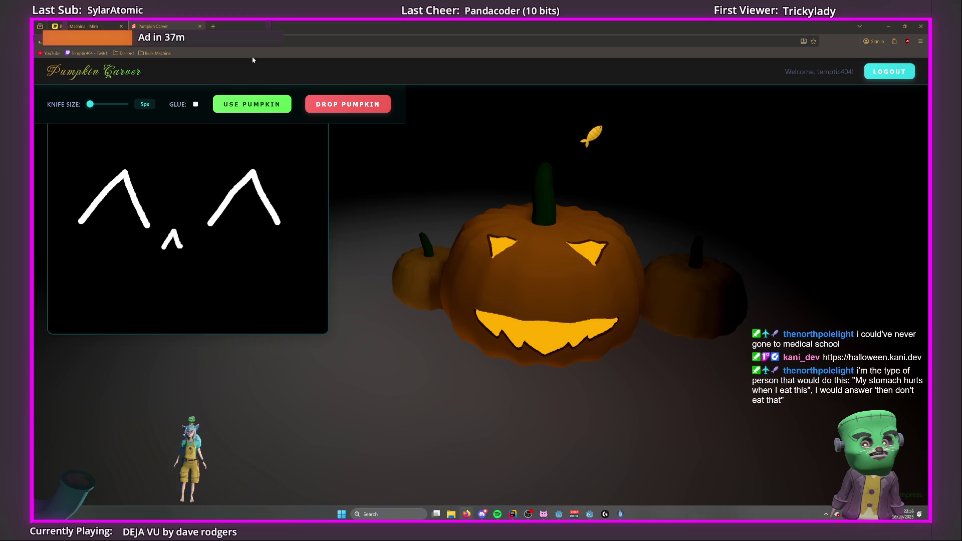
Send the current drawing to the pumpkin, then draw a line across the canvas bottom.
drag(506, 296, 411, 296)
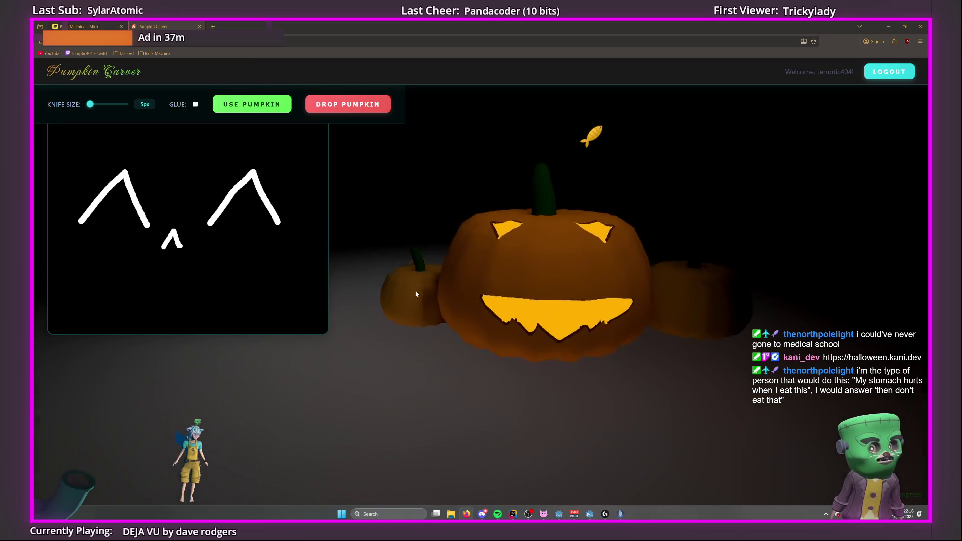
click(264, 109)
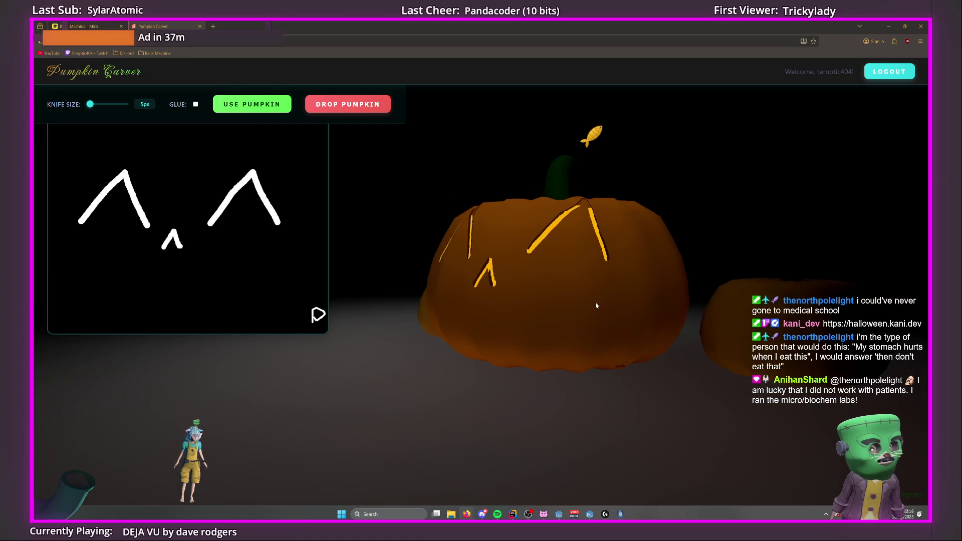
click(195, 104)
drag(90, 105, 106, 104)
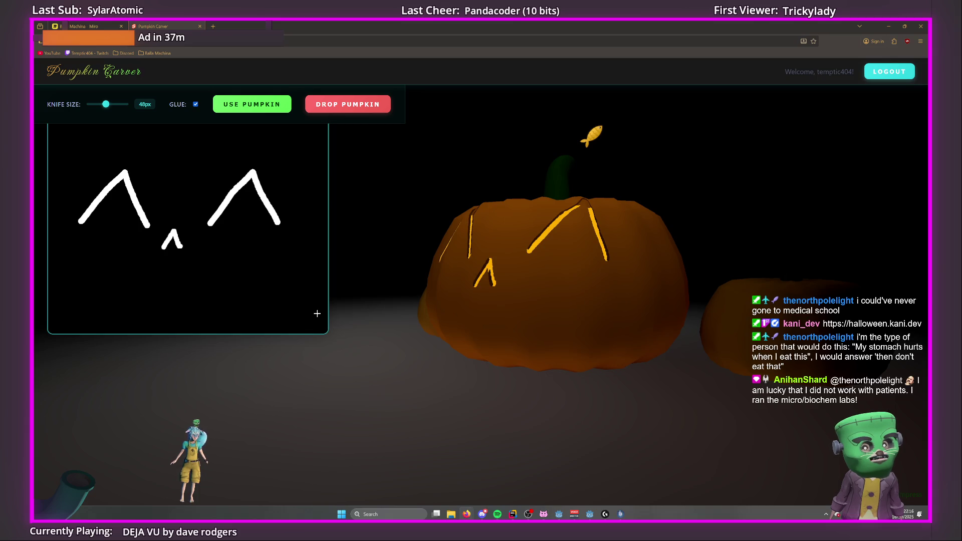
click(196, 104)
drag(106, 104, 91, 105)
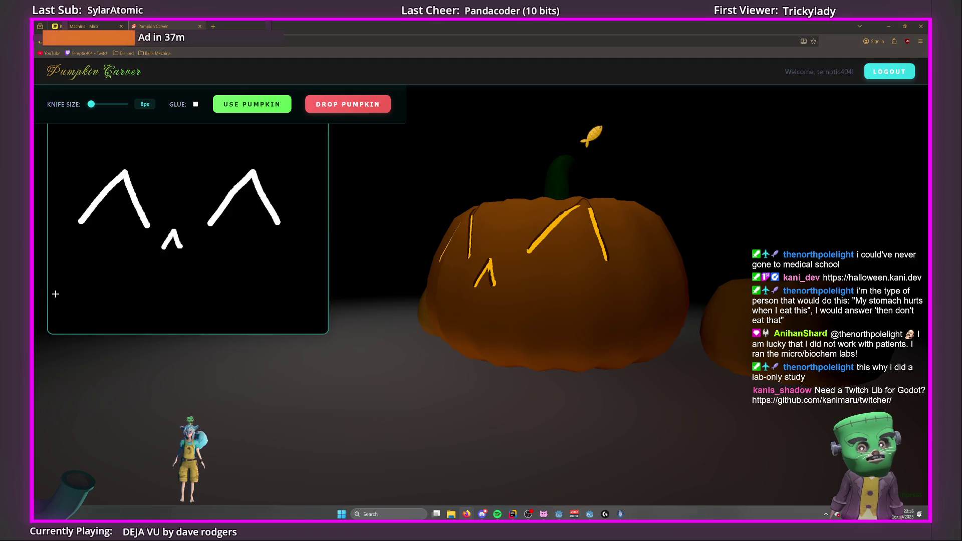
drag(48, 319, 185, 318)
With a 60px knife, glue away the bottom line and cut a thick band instead.
drag(91, 104, 109, 104)
click(195, 105)
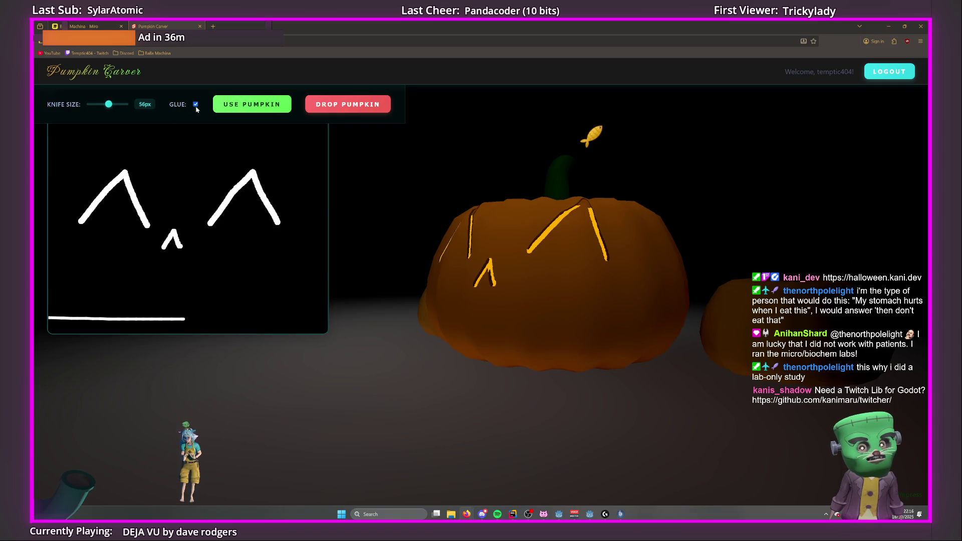
drag(108, 105, 110, 105)
drag(56, 328, 226, 332)
click(195, 104)
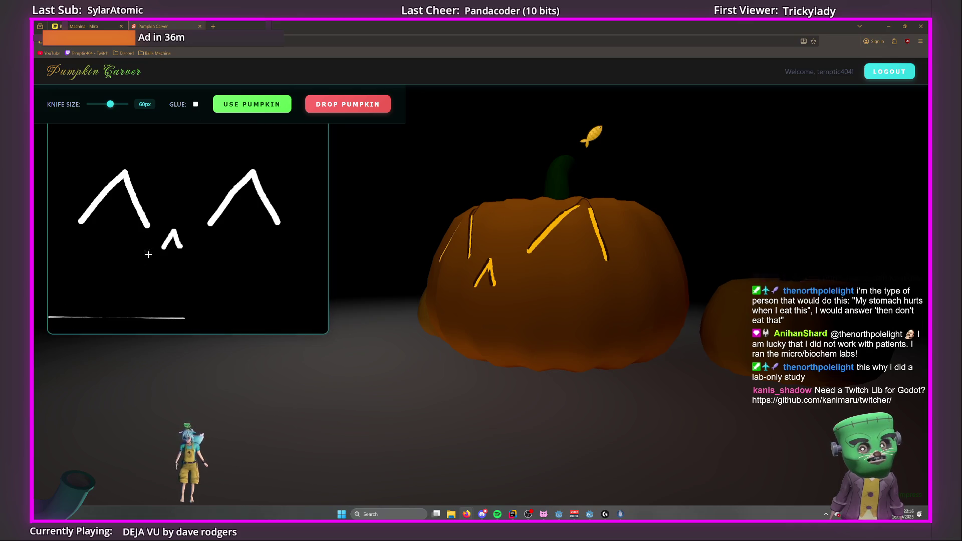
mouse_move(50, 325)
mouse_down()
mouse_move(324, 323)
mouse_move(50, 314)
mouse_move(85, 298)
mouse_move(330, 300)
mouse_move(219, 285)
mouse_move(61, 284)
mouse_up()
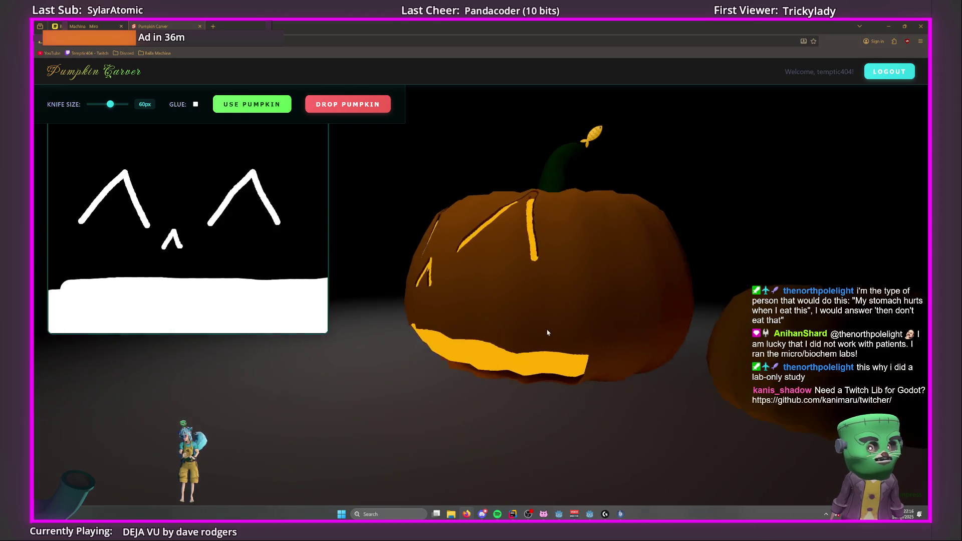
drag(78, 291, 50, 283)
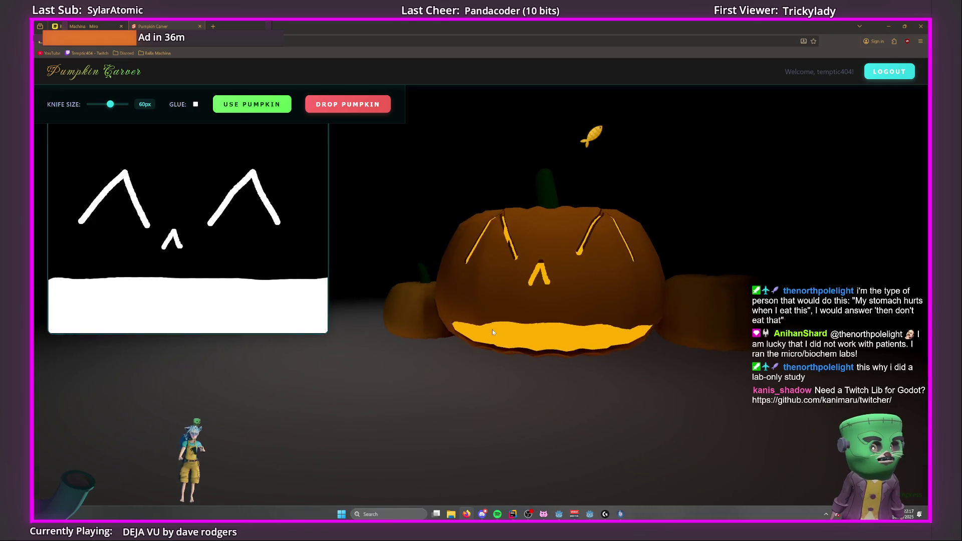
Submit the mouth carving, close the Pumpkin Carver tab and hide the browser.
click(252, 104)
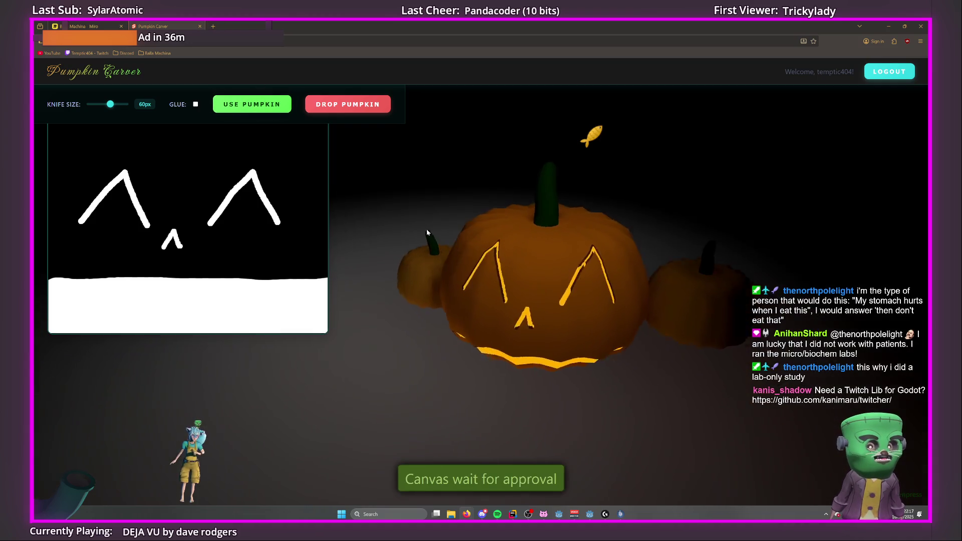
click(200, 27)
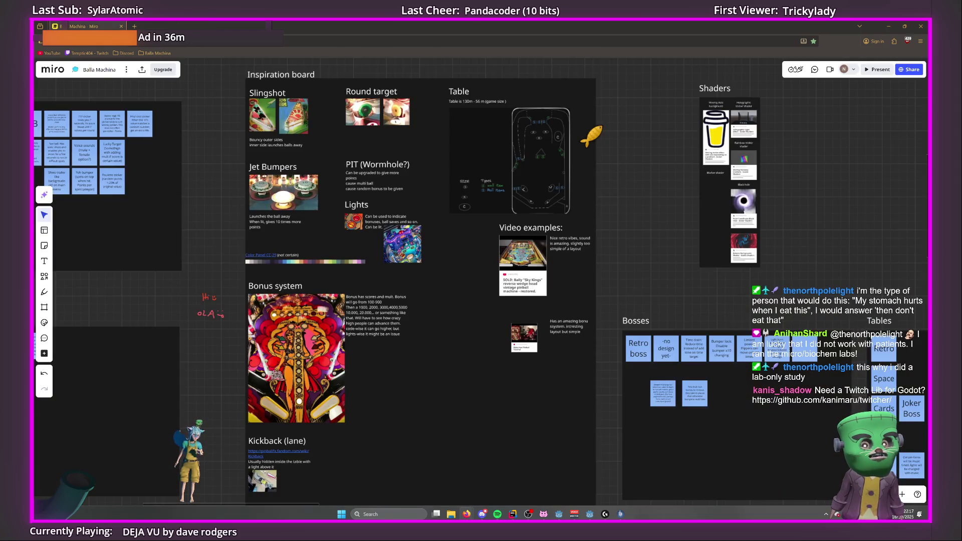
click(888, 26)
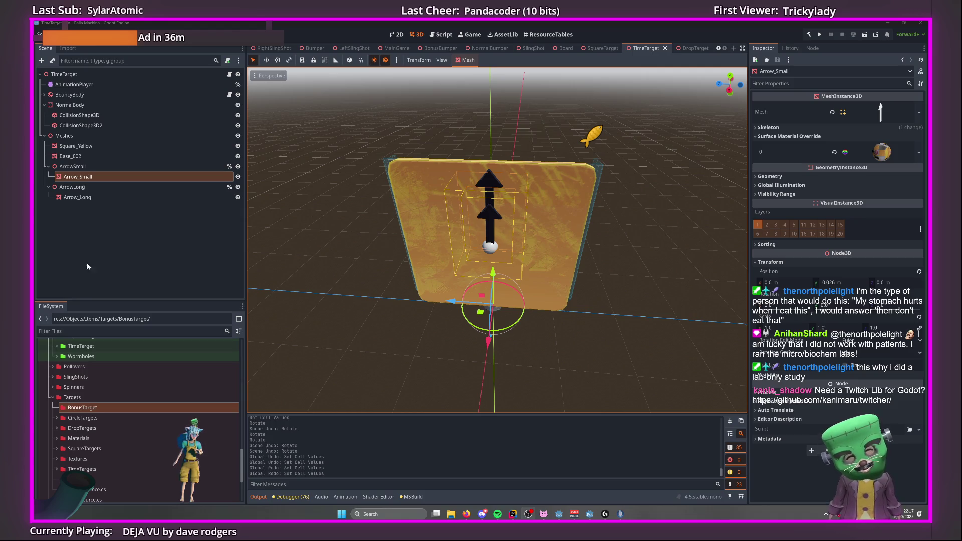
Expand the SquareTargets folder and select SquareTarget.tscn in the FileSystem dock.
scroll(75, 457, down, 3)
click(75, 460)
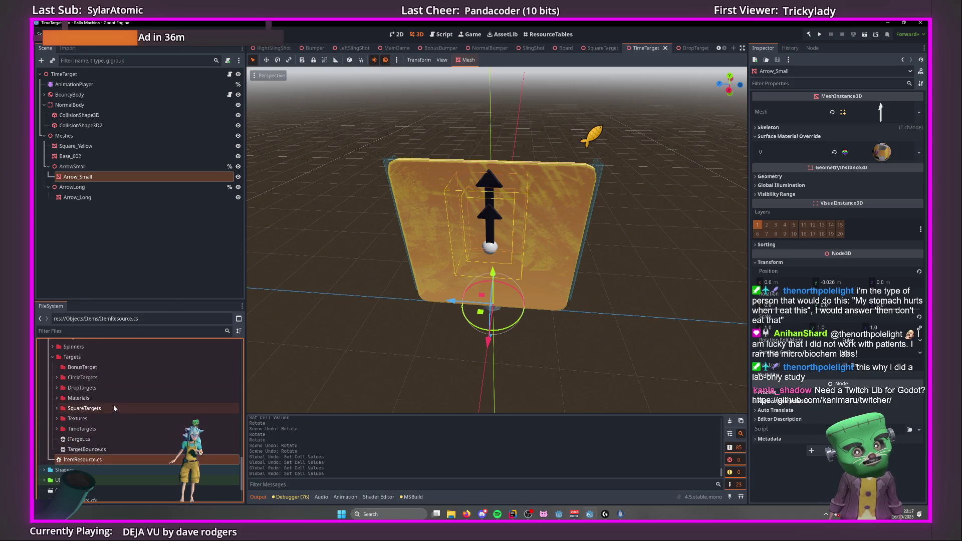
click(54, 429)
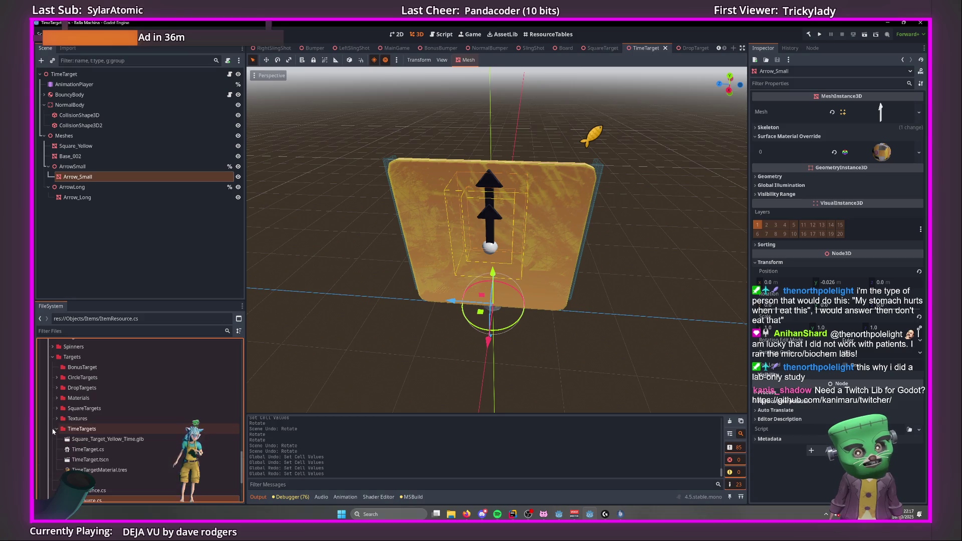
click(59, 430)
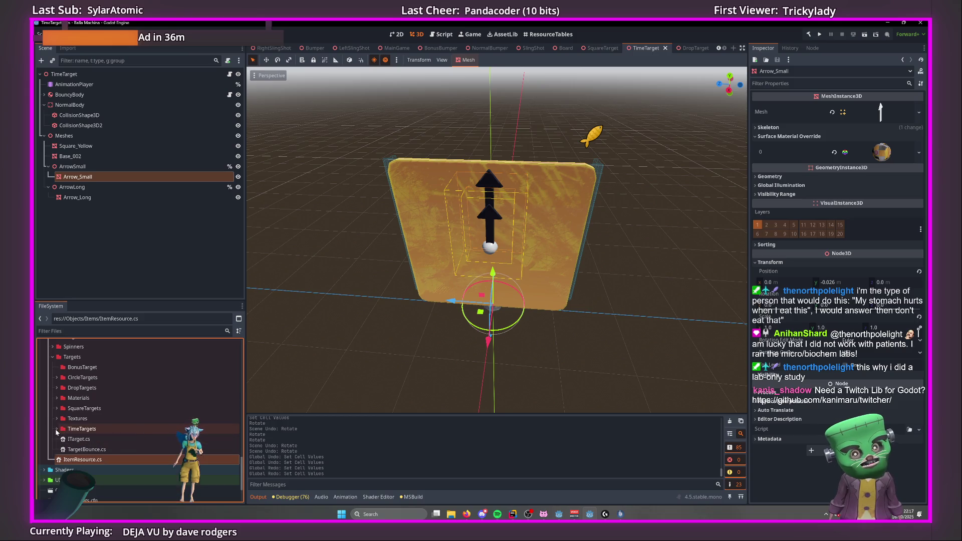
click(54, 419)
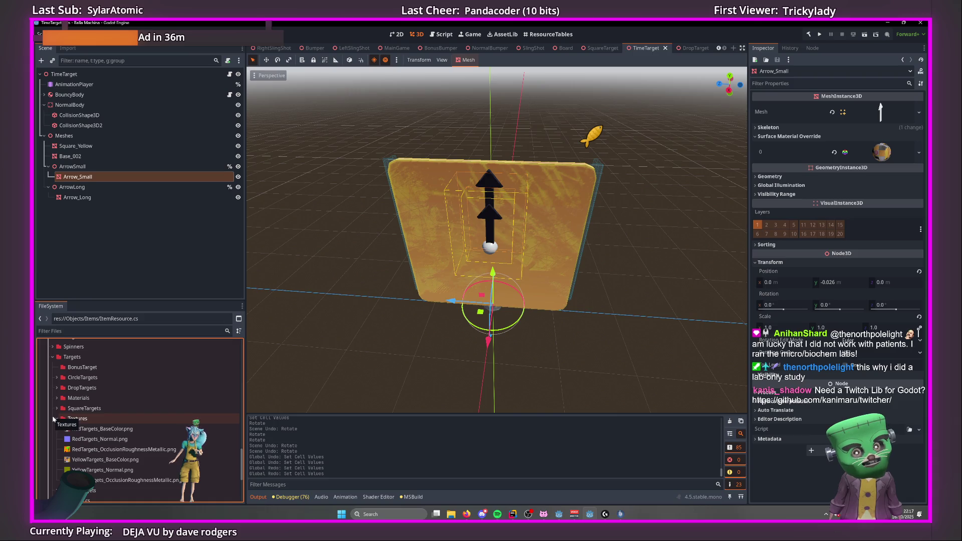
click(57, 409)
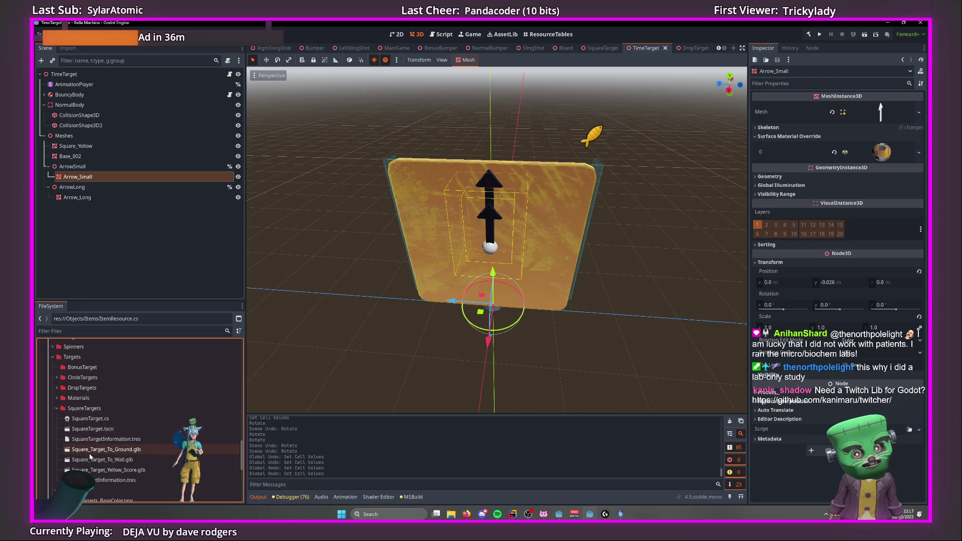
click(90, 430)
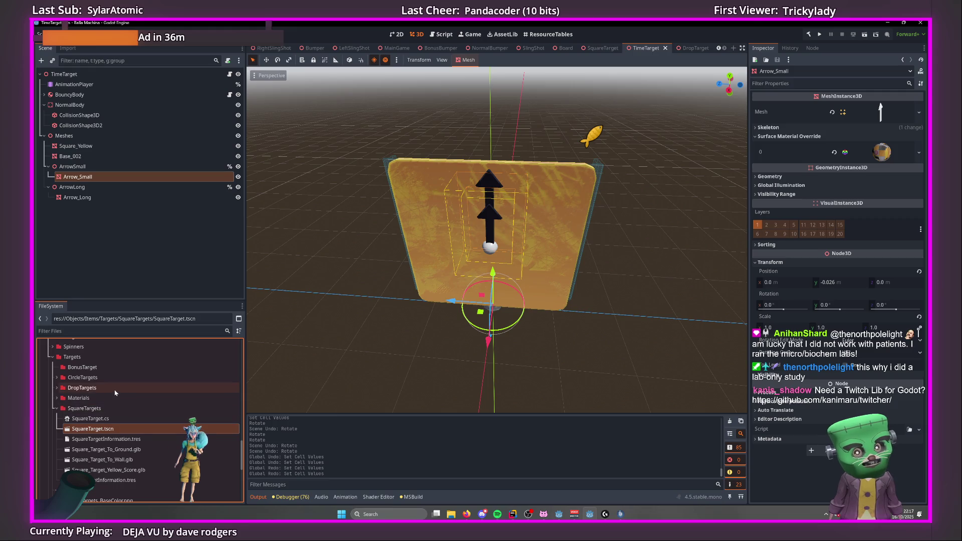
Undo an accidental node paste and bring up SquareTarget.tscn's context menu.
key(ctrl+v)
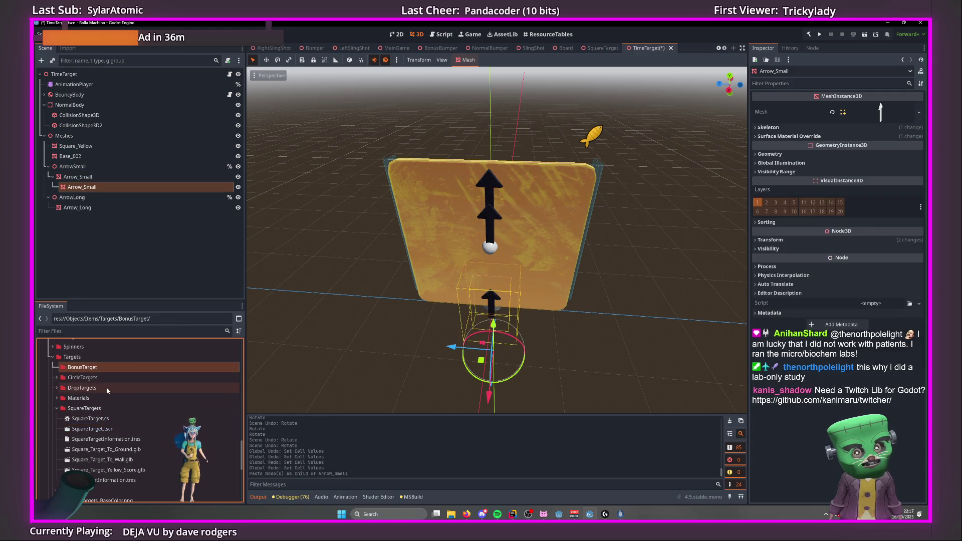
key(ctrl+z)
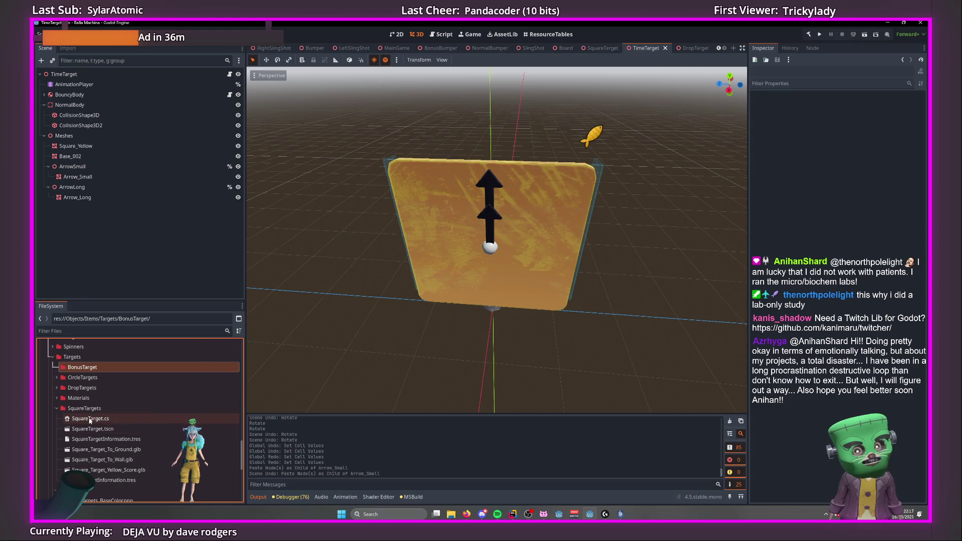
right_click(93, 429)
right_click(93, 439)
right_click(93, 439)
click(80, 429)
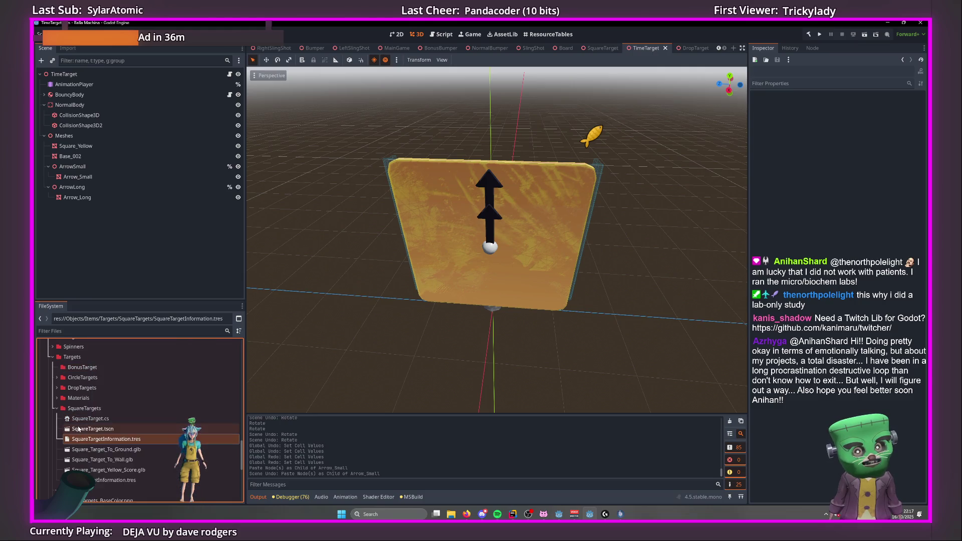
right_click(80, 429)
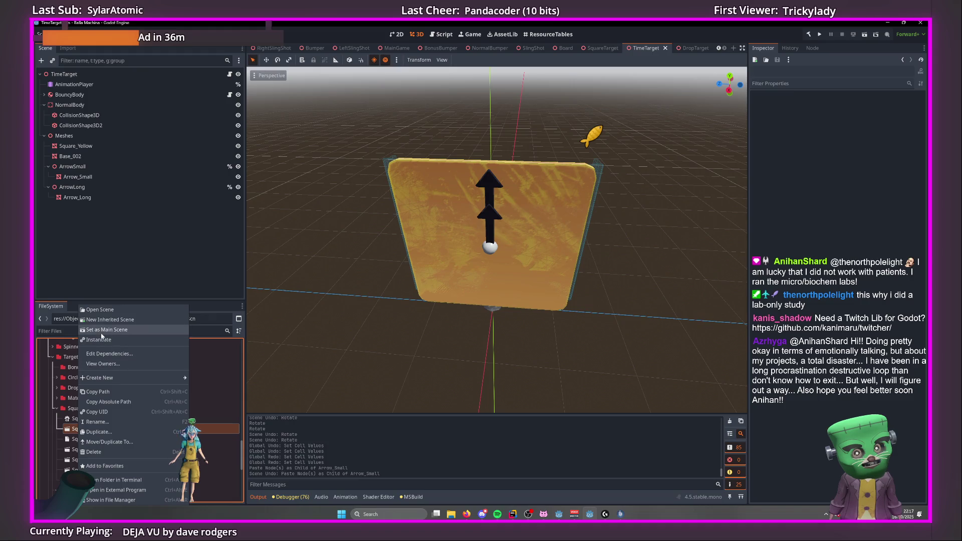
Duplicate SquareTarget.tscn under the name BonusSquareTarget.tscn.
click(103, 431)
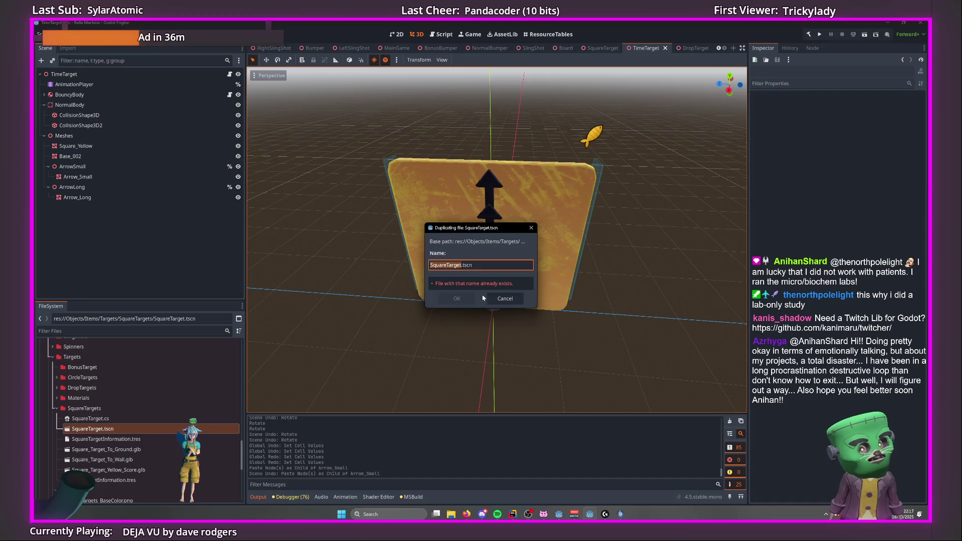
key(Home)
text(Bonus)
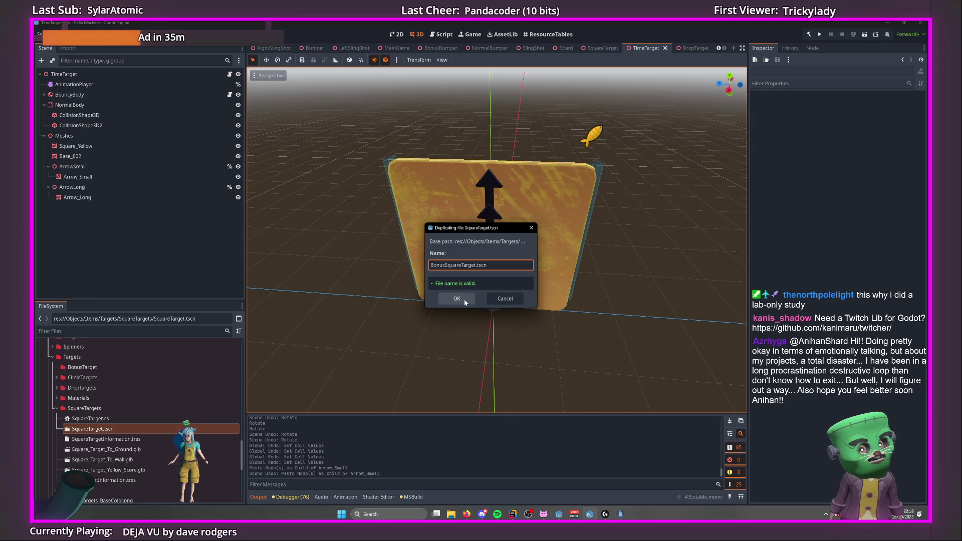
click(465, 300)
Move BonusSquareTarget.tscn into the BonusTarget folder and dismiss the resulting popup.
drag(100, 418, 100, 369)
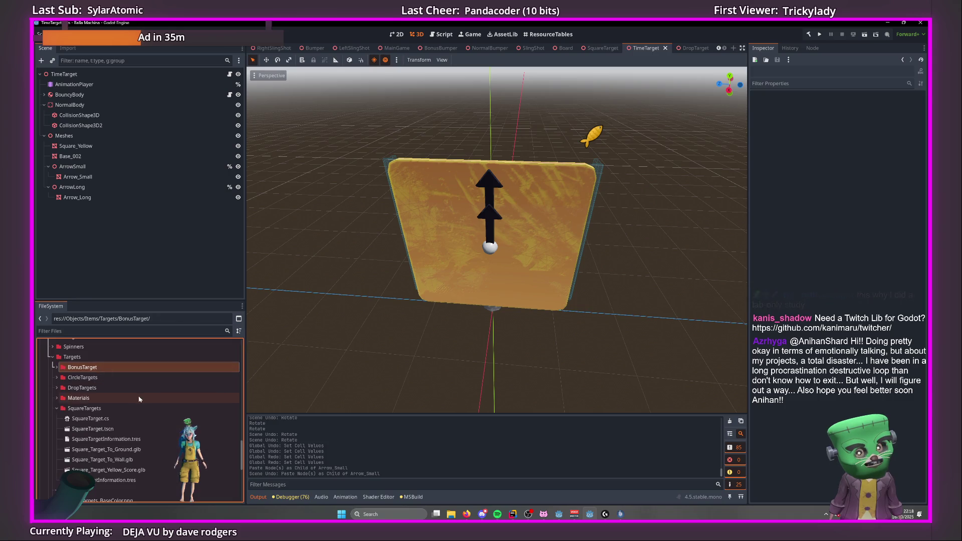
click(94, 380)
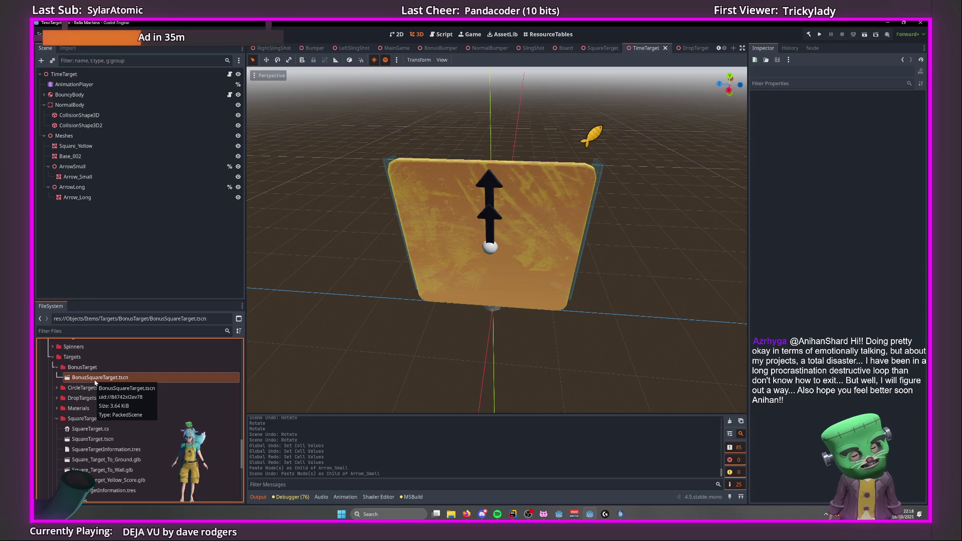
click(427, 305)
click(129, 367)
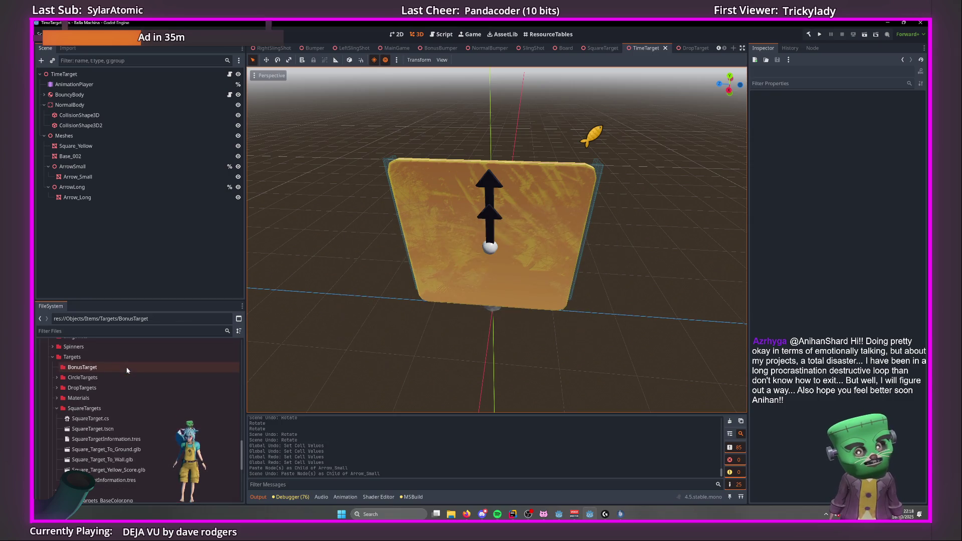
Delete the BonusTarget folder.
right_click(72, 368)
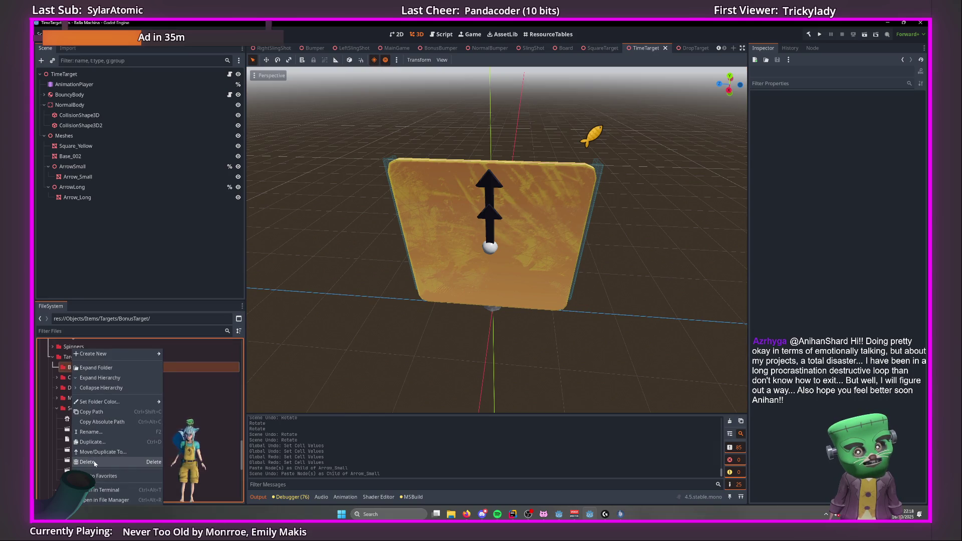
click(95, 461)
click(427, 305)
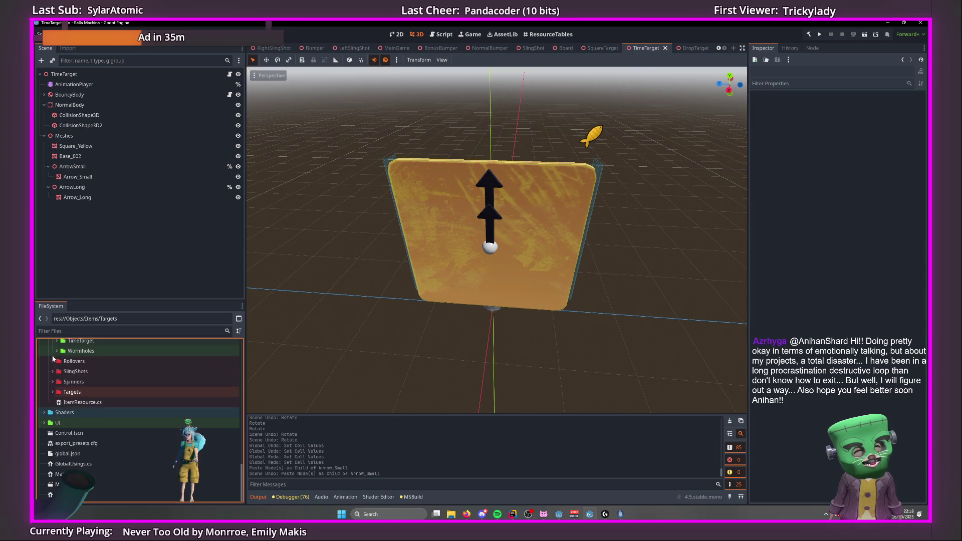
Create a new BonusTarget folder inside Targets and expand CircleTargets.
right_click(68, 397)
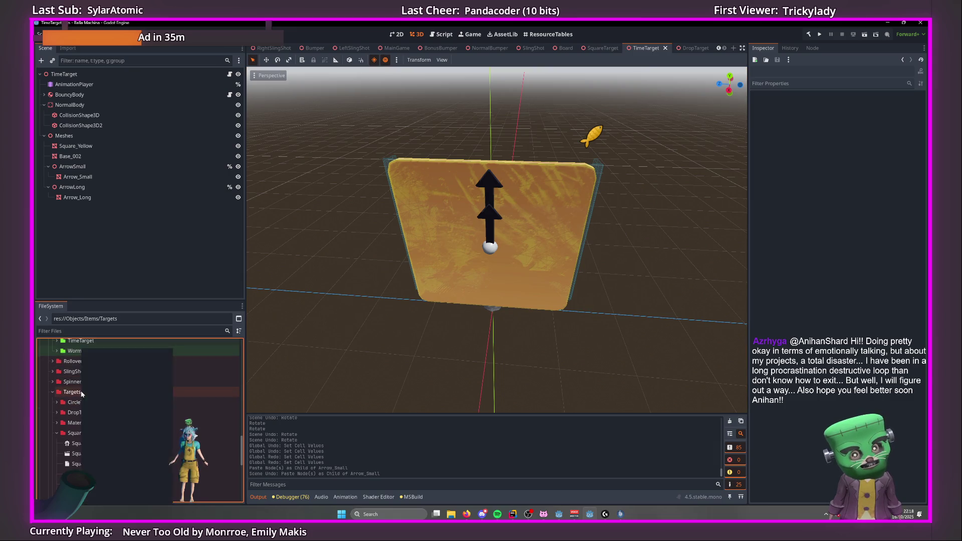
click(187, 357)
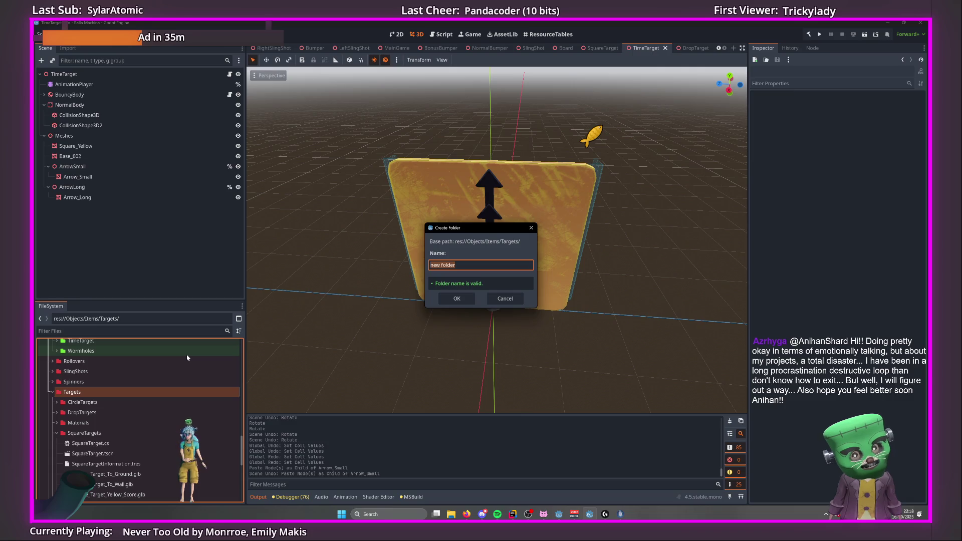
text(BonusTa)
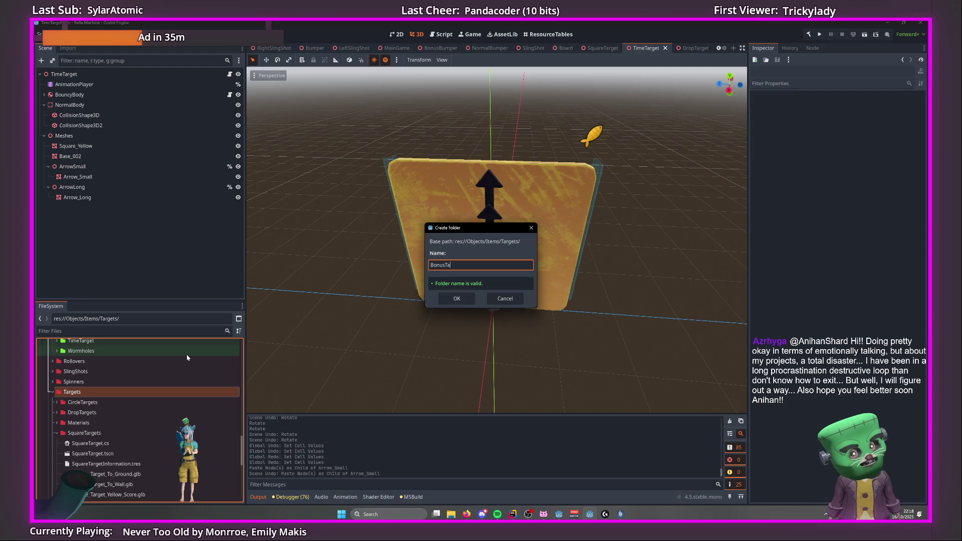
text(rget)
key(Return)
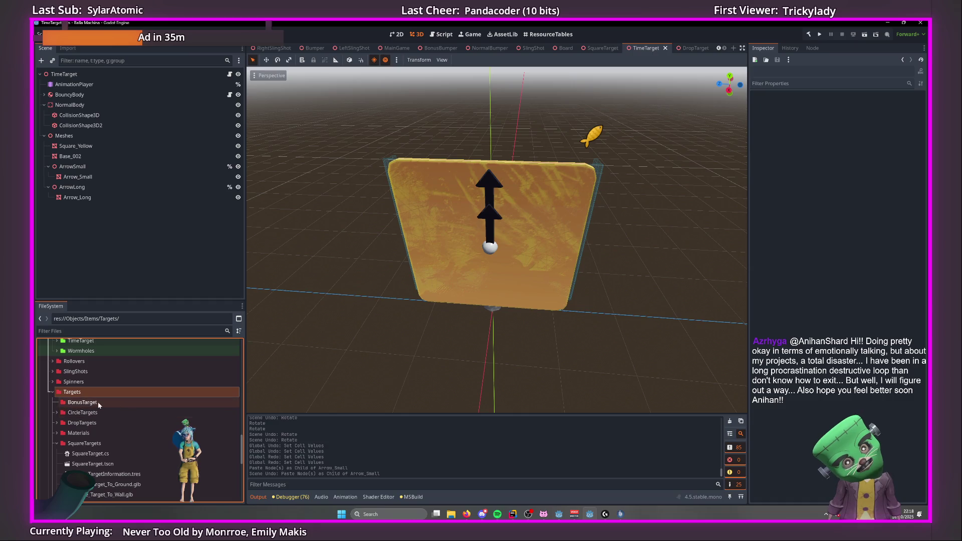
click(55, 413)
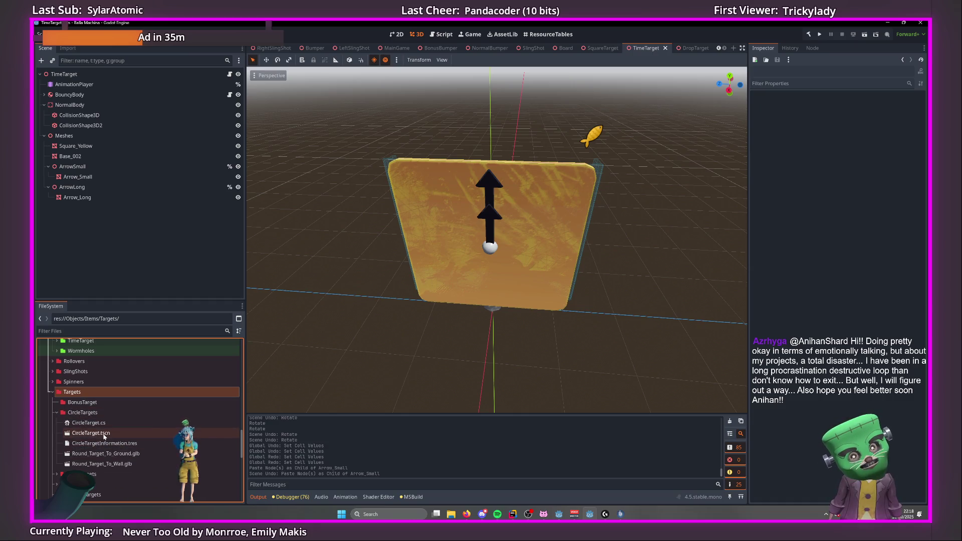
Start duplicating CircleTarget.tscn, placing the cursor at the start of the name.
right_click(105, 434)
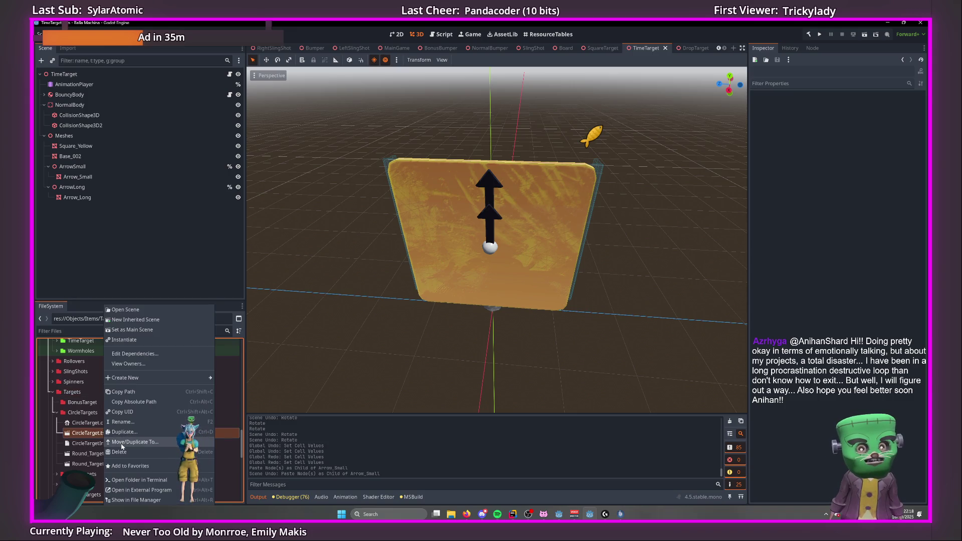
click(122, 434)
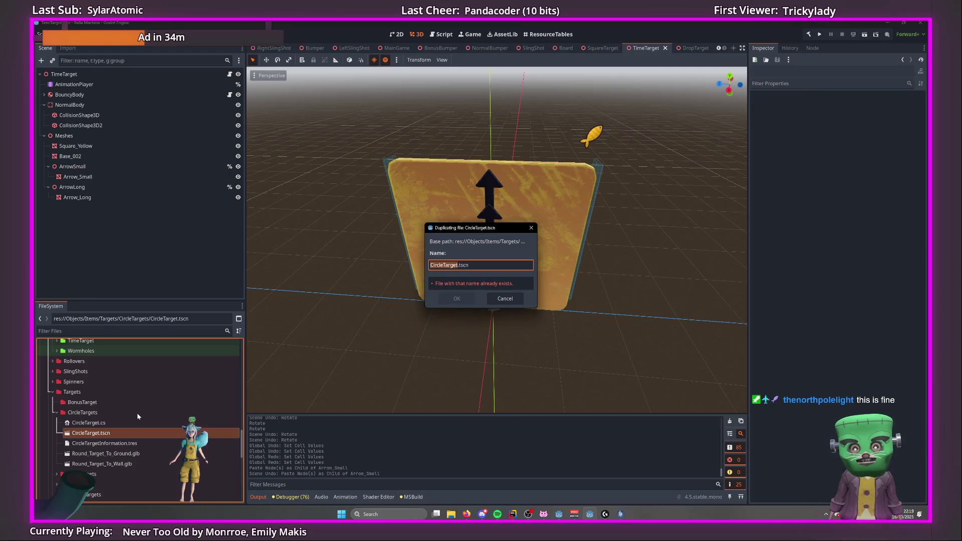
key(Left)
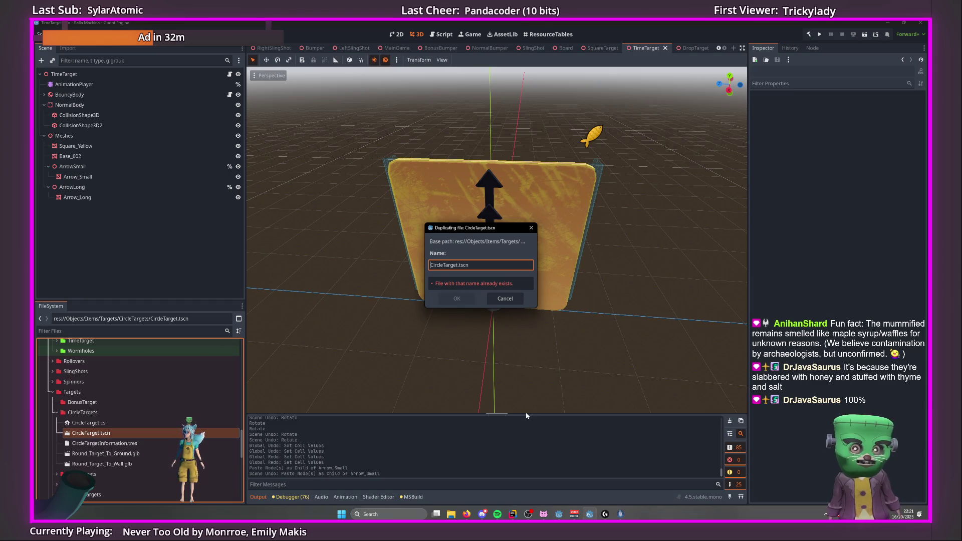
Name the duplicate BonusTarget.tscn and drag it into the BonusTarget folder.
text(Bonus)
key(Delete)
key(Delete)
key(Delete)
key(Return)
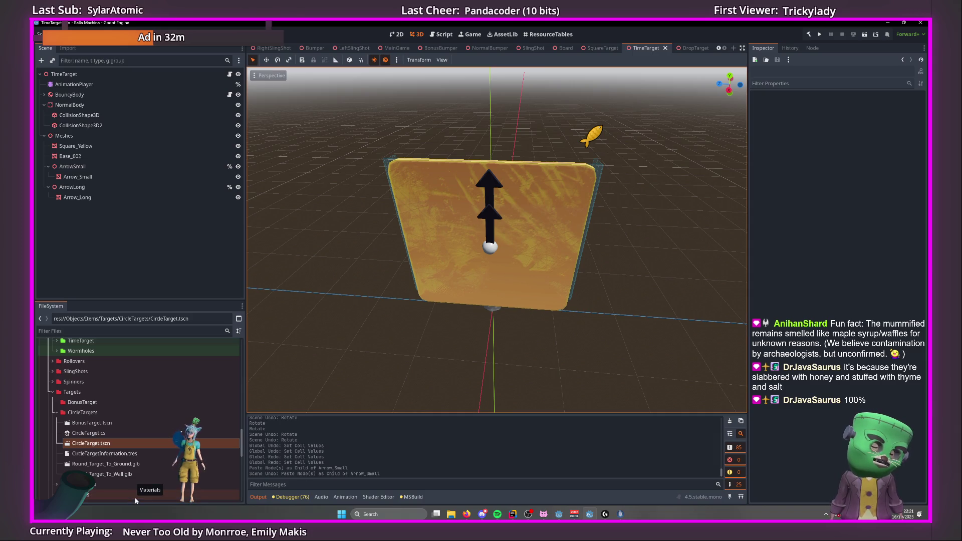
drag(92, 423, 56, 404)
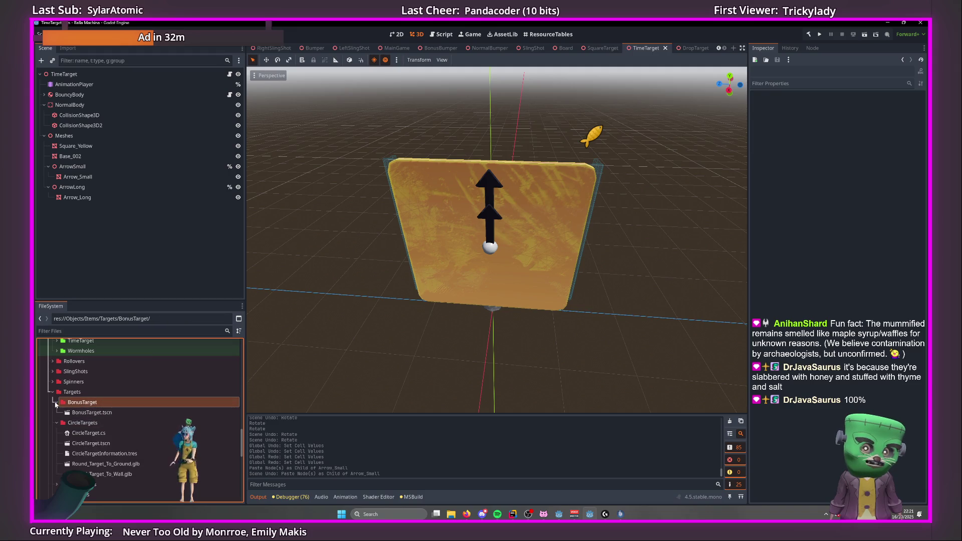
Open BonusTarget.tscn and angle the viewport onto the red target.
double_click(92, 412)
mouse_move(554, 274)
mouse_down()
mouse_move(607, 266)
mouse_move(608, 281)
mouse_move(642, 255)
mouse_move(609, 289)
mouse_move(617, 296)
mouse_move(607, 314)
mouse_move(640, 296)
mouse_move(587, 275)
mouse_move(580, 292)
mouse_move(428, 279)
mouse_move(436, 301)
mouse_up()
scroll(462, 221, up, 3)
mouse_move(462, 221)
mouse_down()
mouse_move(511, 187)
mouse_move(554, 200)
mouse_move(473, 189)
mouse_move(574, 198)
mouse_move(703, 150)
mouse_move(657, 183)
mouse_move(514, 196)
mouse_move(462, 254)
mouse_move(551, 204)
mouse_move(555, 185)
mouse_move(505, 210)
mouse_move(501, 230)
mouse_move(506, 221)
mouse_move(485, 204)
mouse_move(490, 243)
mouse_move(517, 240)
mouse_move(487, 233)
mouse_up()
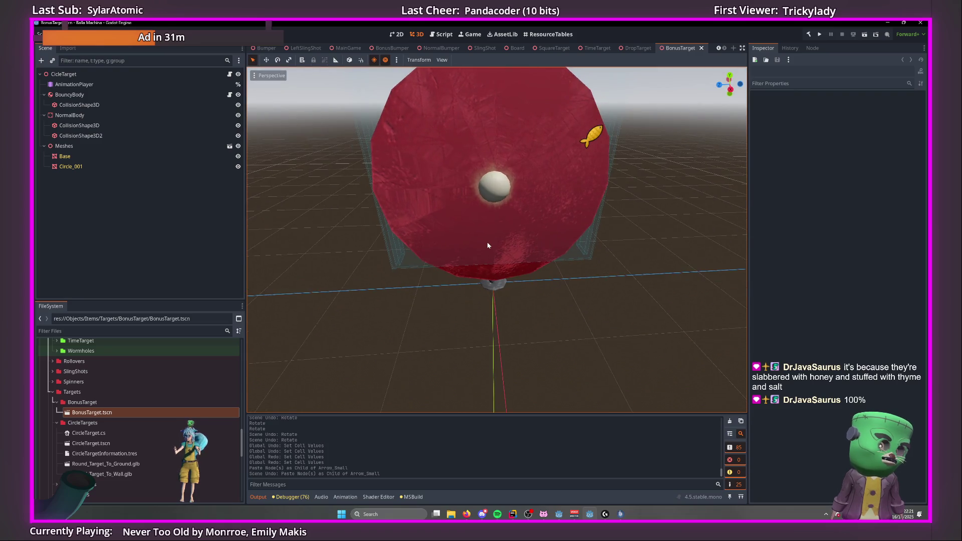
scroll(491, 241, down, 3)
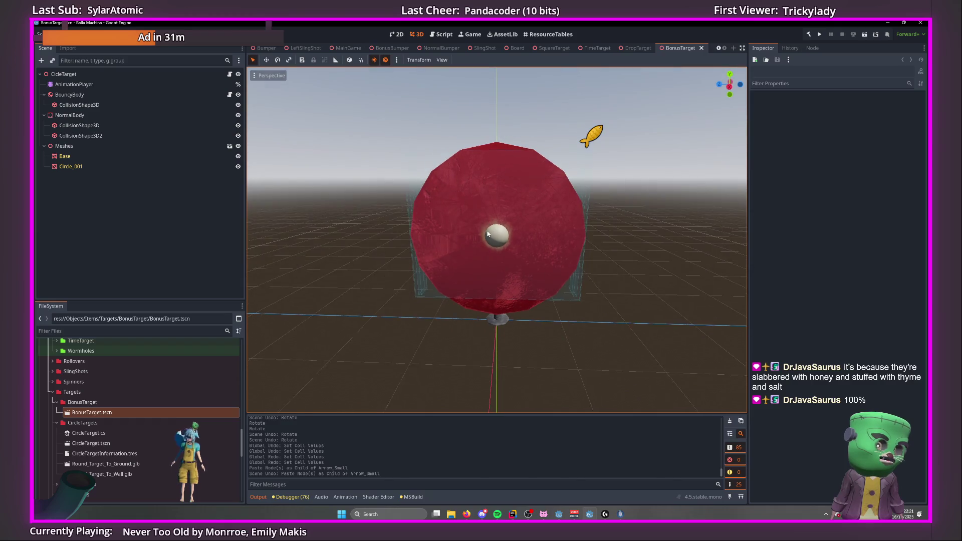
Rename the root node CicleTarget to BonusTarget in the Scene dock.
click(111, 146)
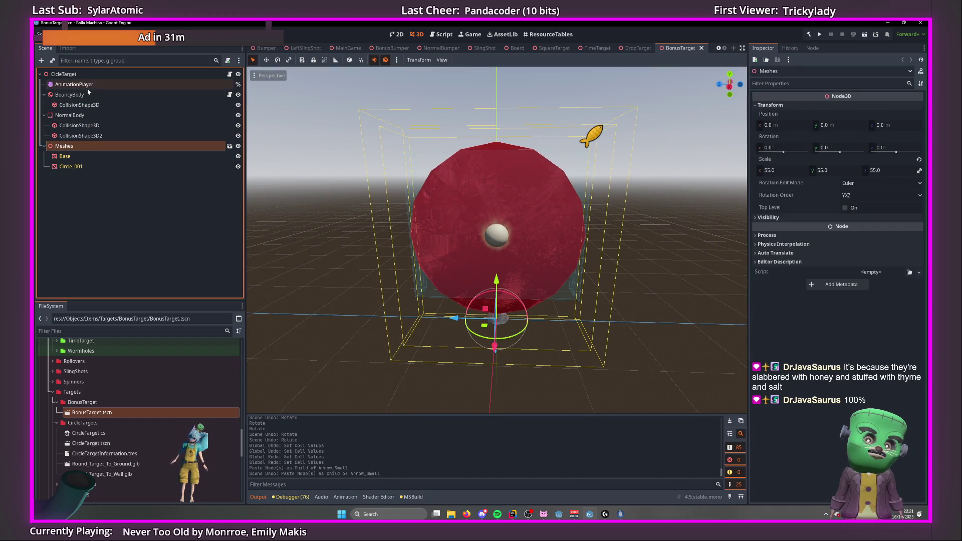
click(75, 74)
key(F2)
key(Home)
key(Delete)
key(Delete)
key(Delete)
text(Bonus)
key(Return)
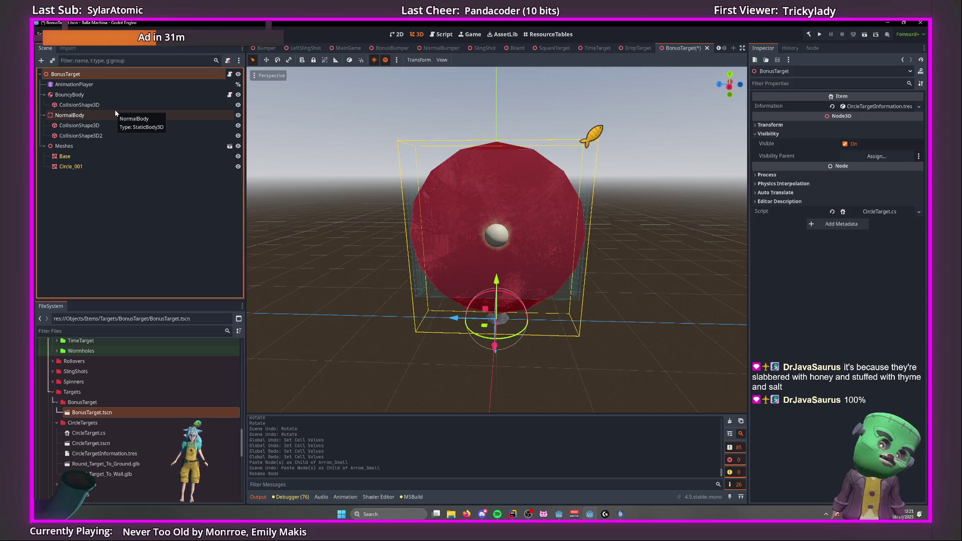
mouse_move(401, 210)
mouse_down()
mouse_move(423, 211)
mouse_move(419, 222)
mouse_up()
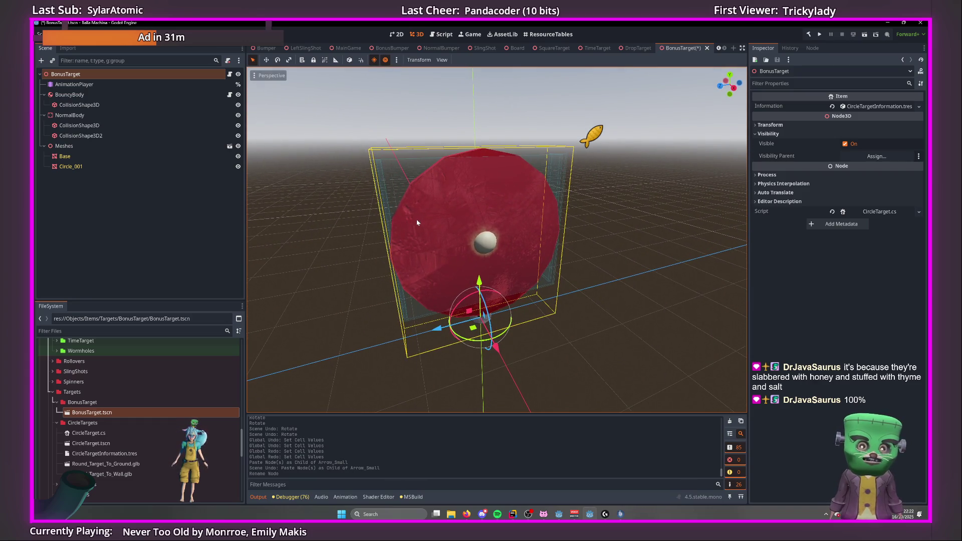
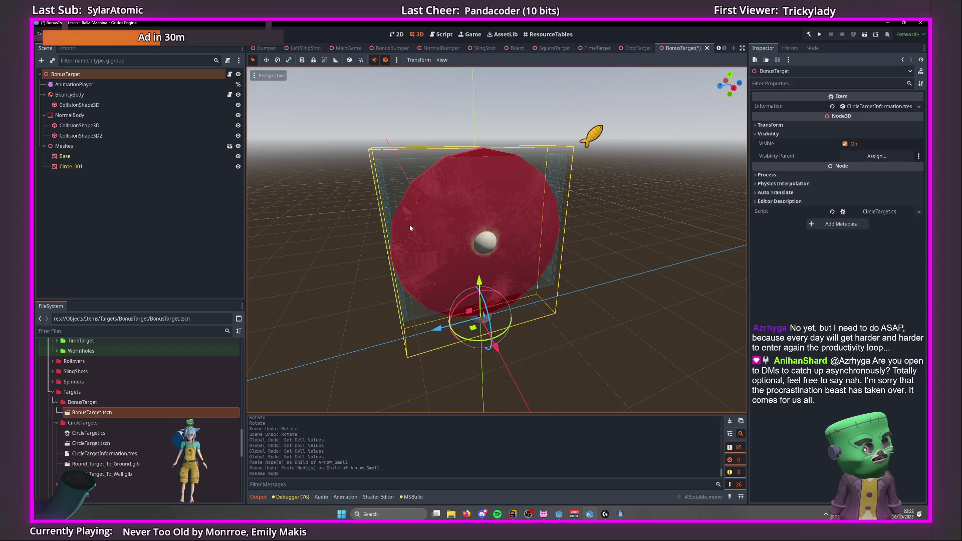
Inspect the red disc target from the side, selecting the BouncyBody and Base mesh nodes.
mouse_move(410, 228)
mouse_down()
mouse_move(580, 221)
mouse_move(573, 206)
mouse_move(540, 240)
mouse_move(596, 218)
mouse_move(644, 223)
mouse_move(633, 251)
mouse_move(669, 244)
mouse_move(607, 278)
mouse_move(508, 237)
mouse_up()
scroll(507, 237, up, 10)
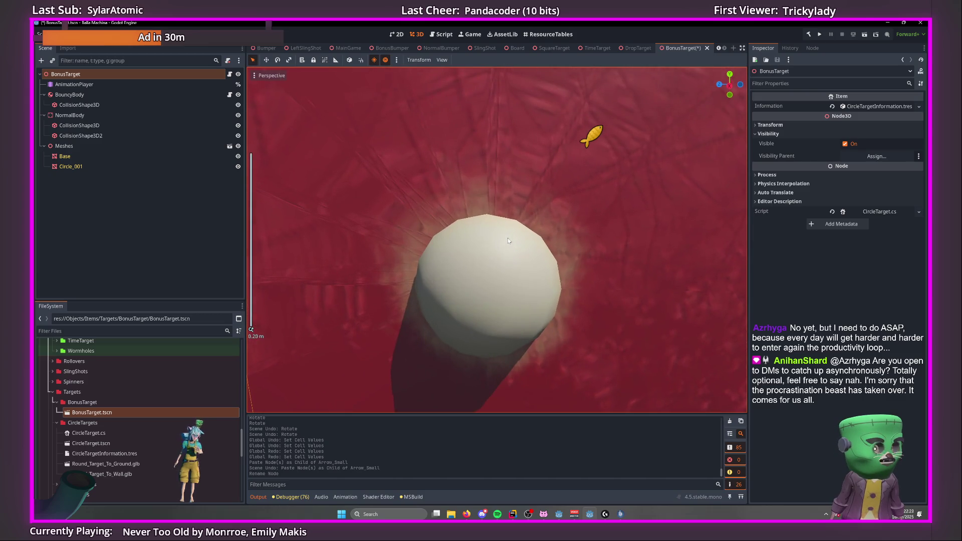
scroll(508, 240, down, 12)
drag(509, 240, 139, 152)
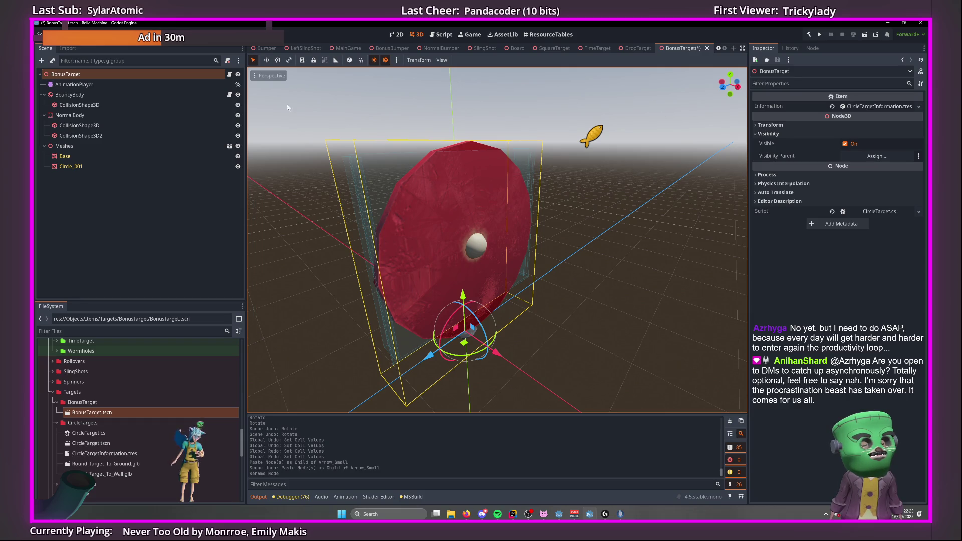
click(70, 96)
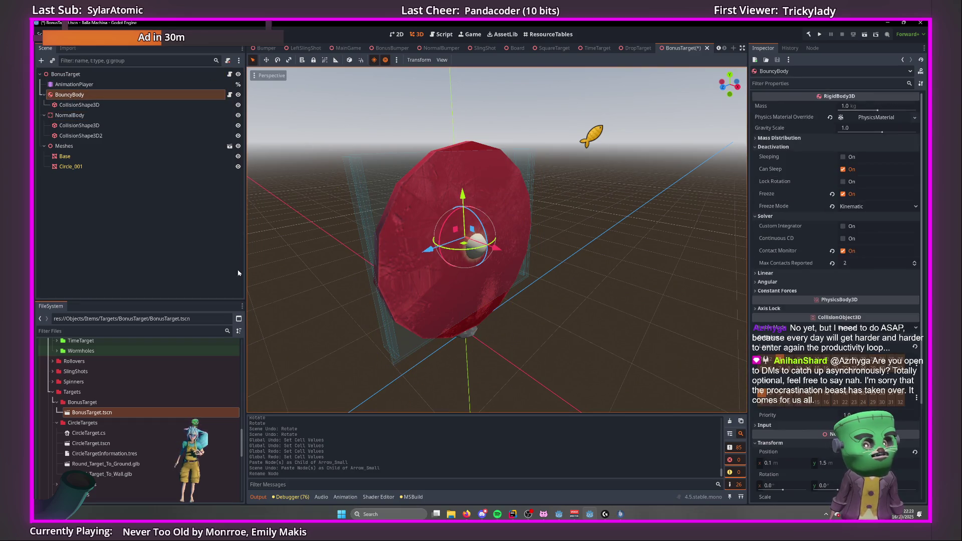
click(65, 156)
drag(381, 261, 511, 269)
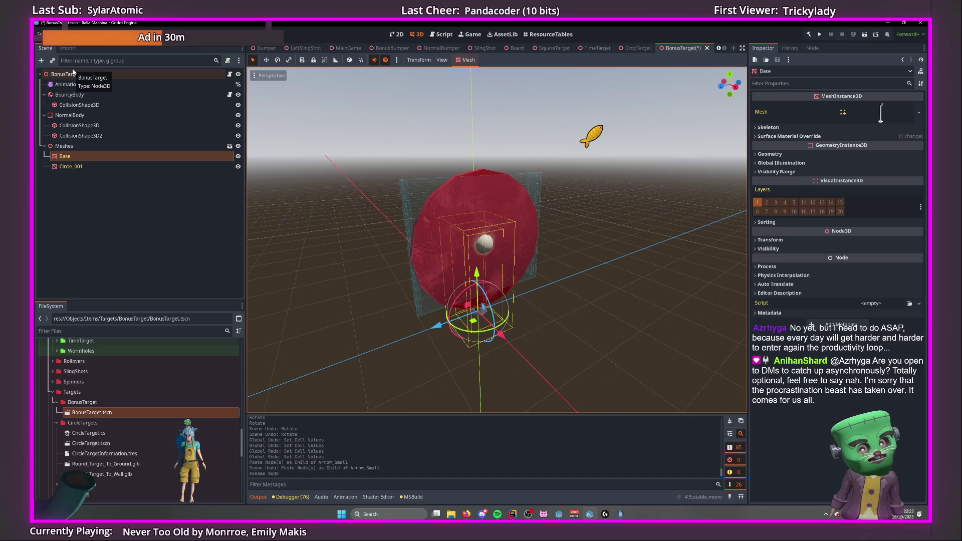
scroll(77, 436, down, 3)
scroll(76, 435, down, 1)
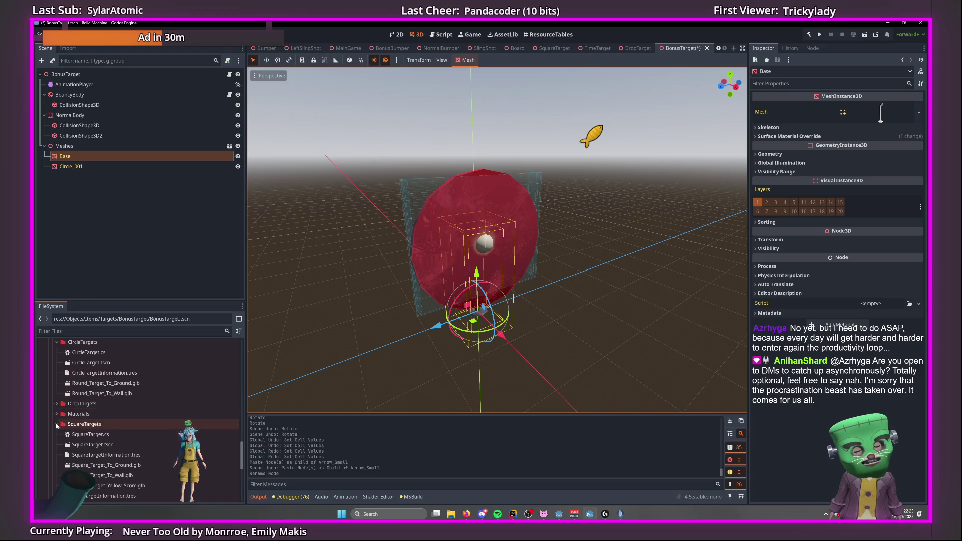
Collapse the SquareTargets folder and view the red disc edge-on.
click(57, 425)
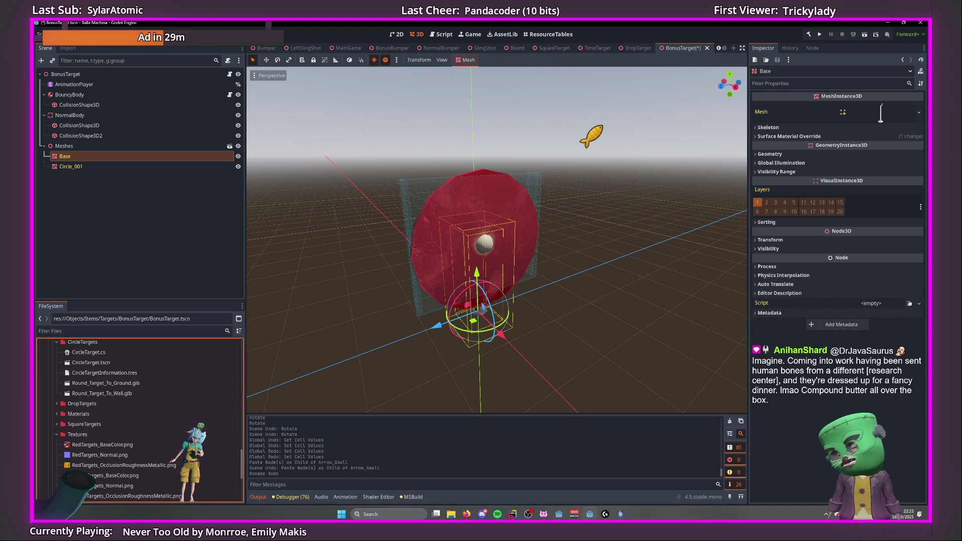
mouse_move(367, 333)
mouse_down()
mouse_move(481, 328)
mouse_move(456, 323)
mouse_move(472, 318)
mouse_move(346, 336)
mouse_up()
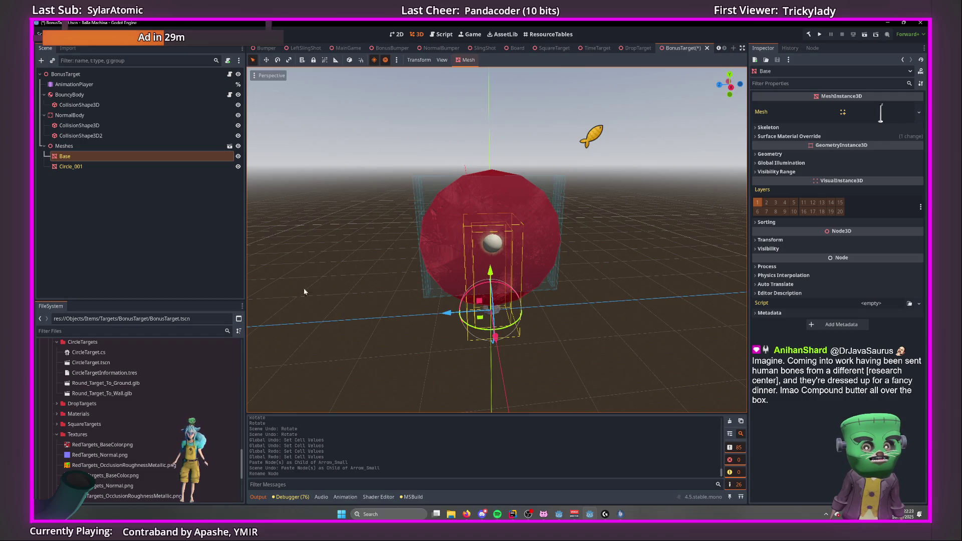
scroll(157, 370, down, 5)
scroll(157, 370, up, 8)
scroll(135, 386, down, 2)
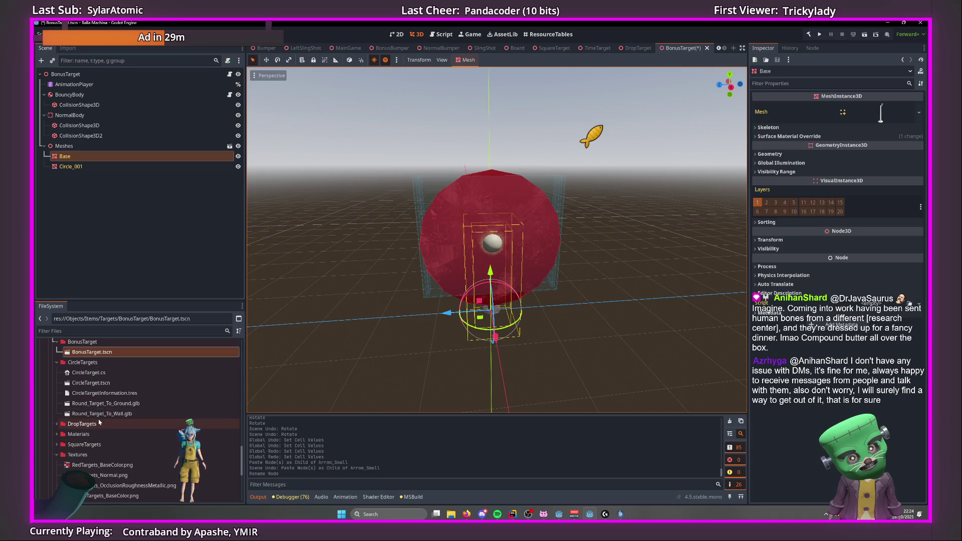
Preview both round target .glb imports, then add Round_Target_To_Wall.glb to the BonusTarget scene.
double_click(113, 404)
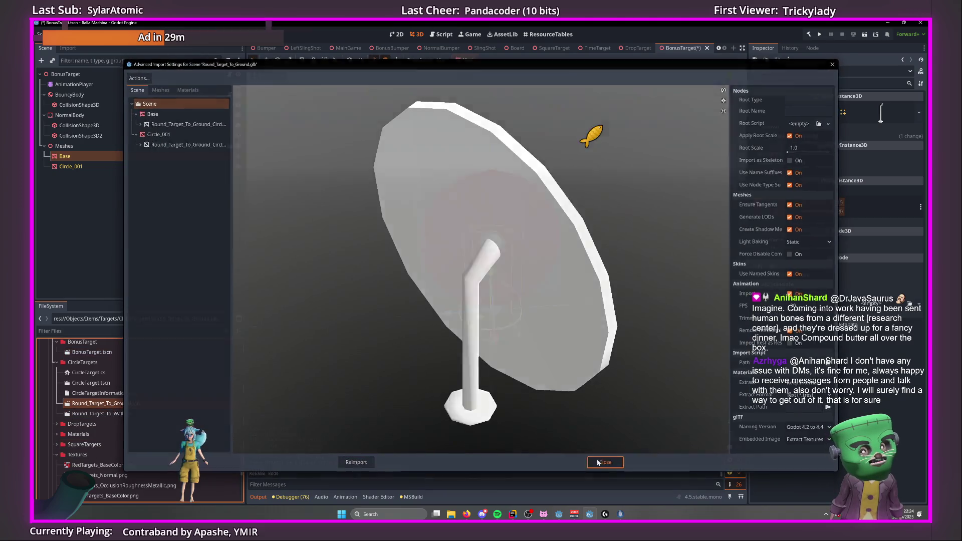
key(Escape)
double_click(105, 414)
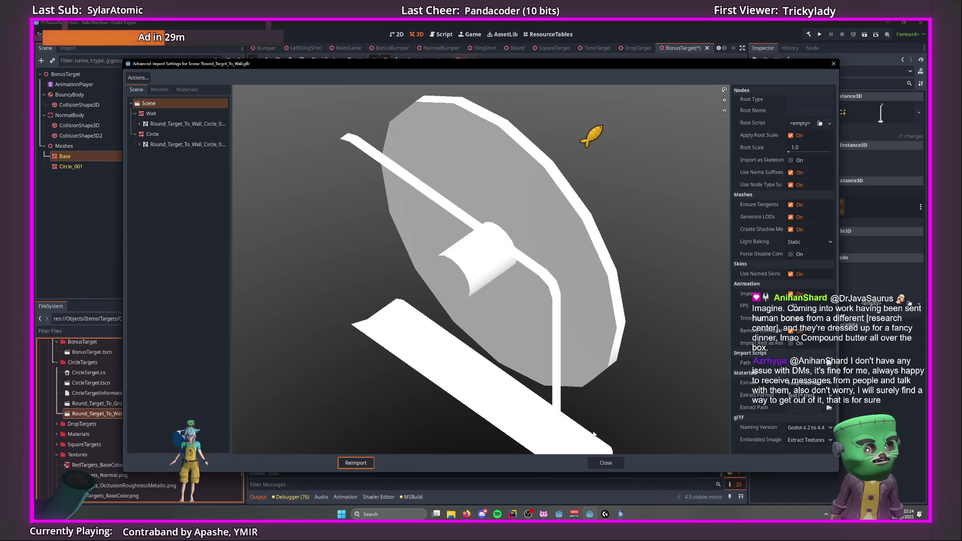
click(605, 463)
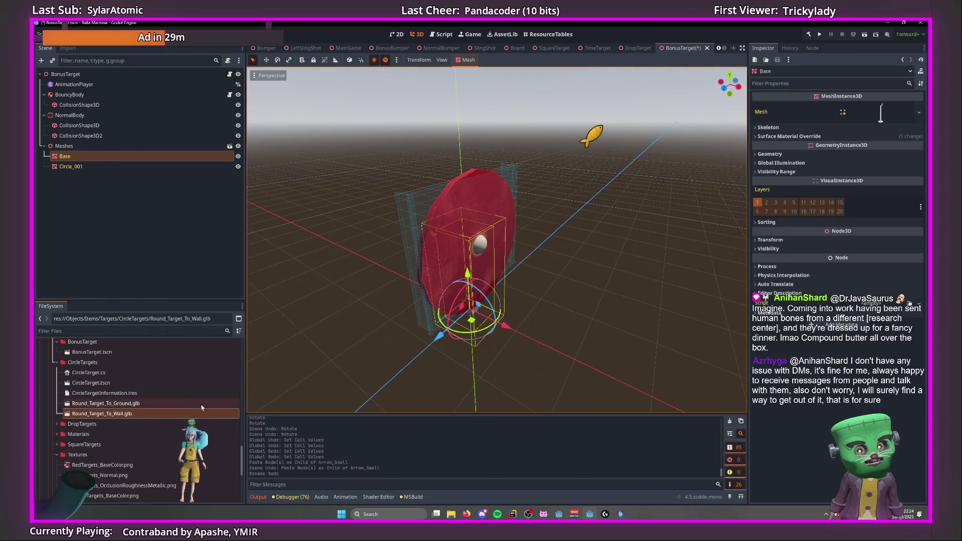
drag(121, 414, 118, 77)
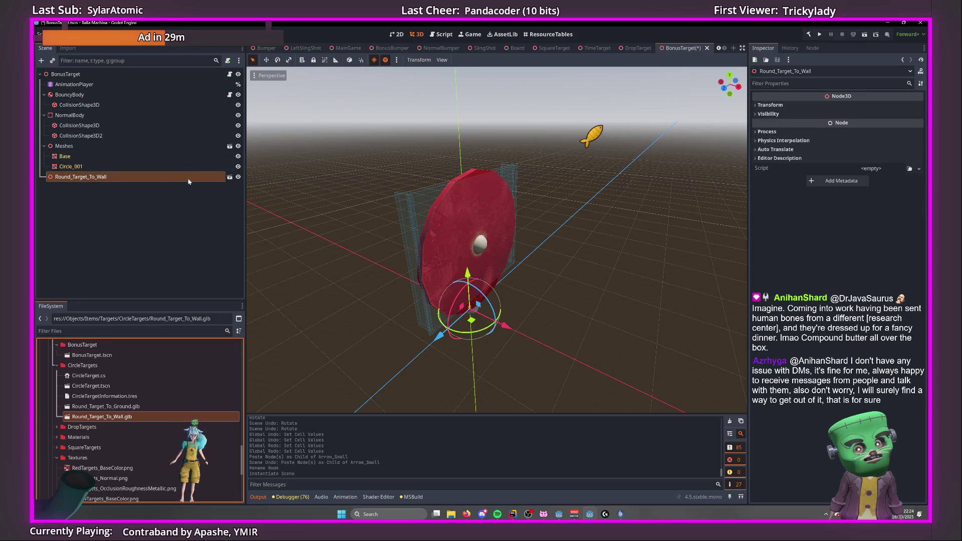
key(Delete)
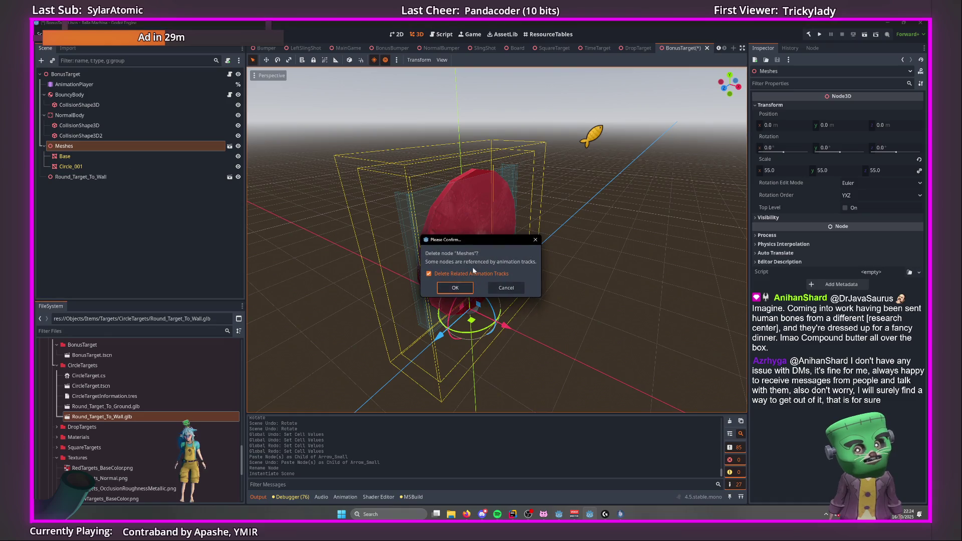
Undo the premature deletion of the old Meshes node, keeping the wall target model added.
key(Return)
right_click(77, 147)
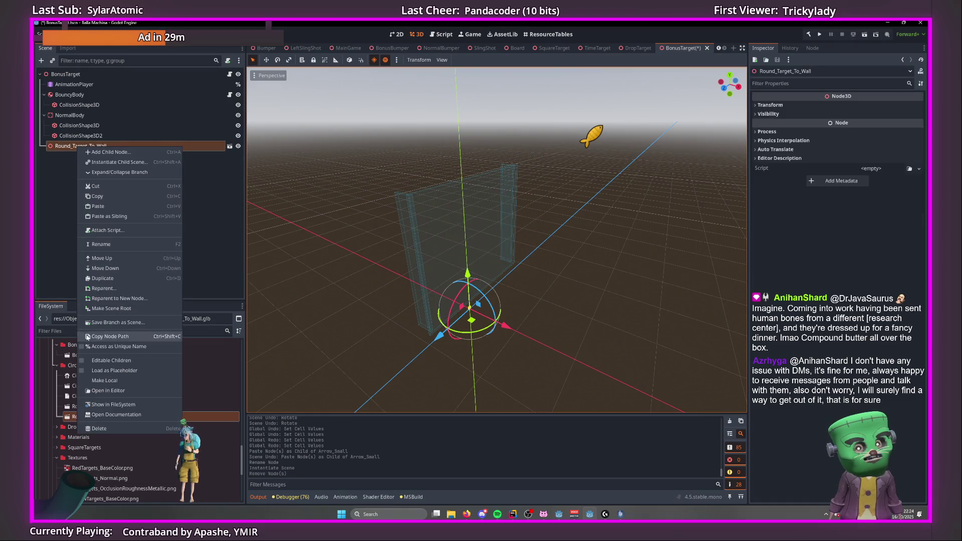
key(ctrl+z)
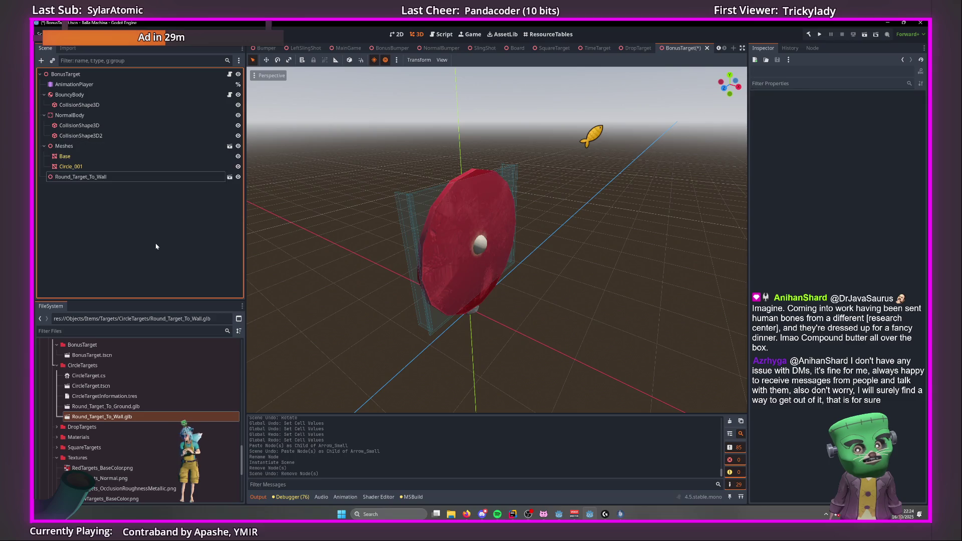
key(ctrl+z)
key(ctrl+shift+z)
Delete the old Meshes node while keeping its related animation tracks.
click(89, 146)
right_click(89, 146)
click(107, 429)
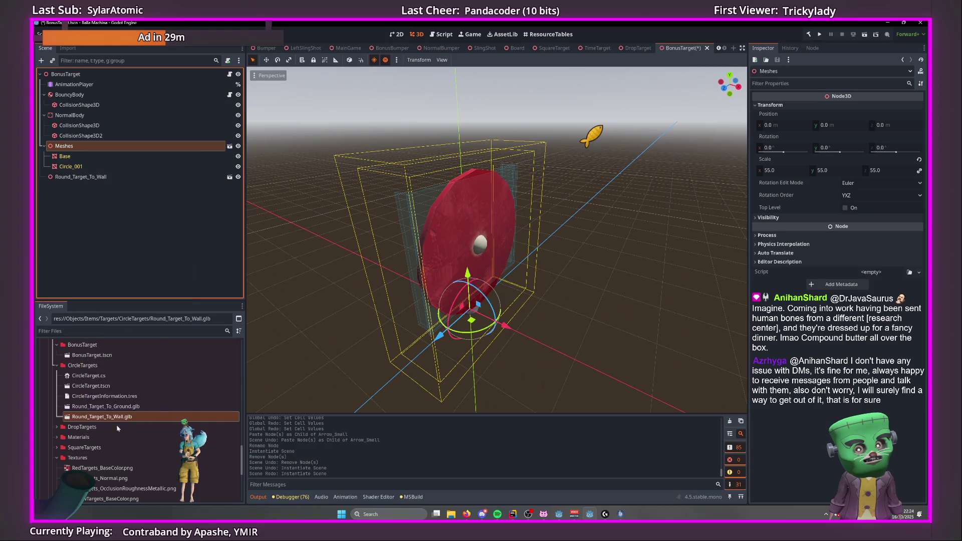
click(438, 276)
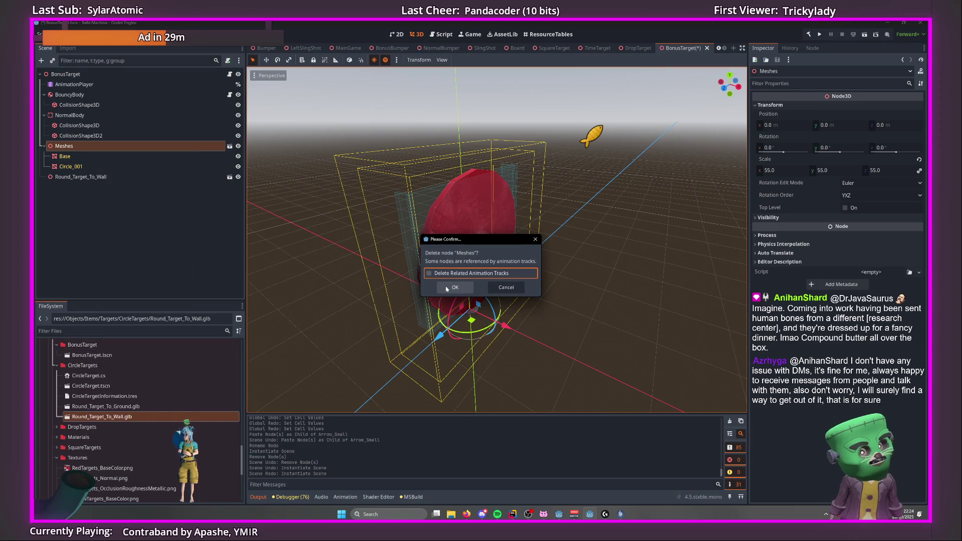
click(447, 290)
Rename the Round_Target_To_Wall node to Meshes.
double_click(95, 146)
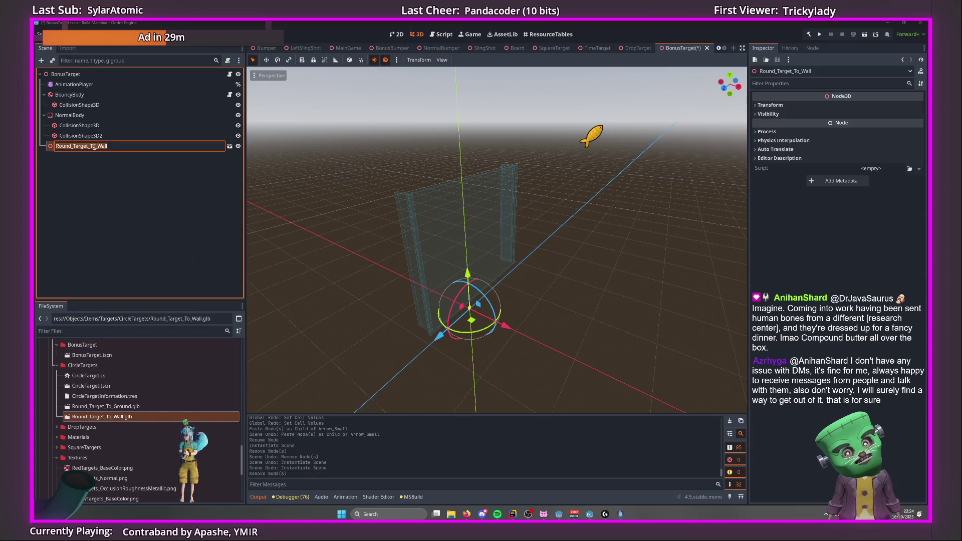
text(Meshes)
key(Return)
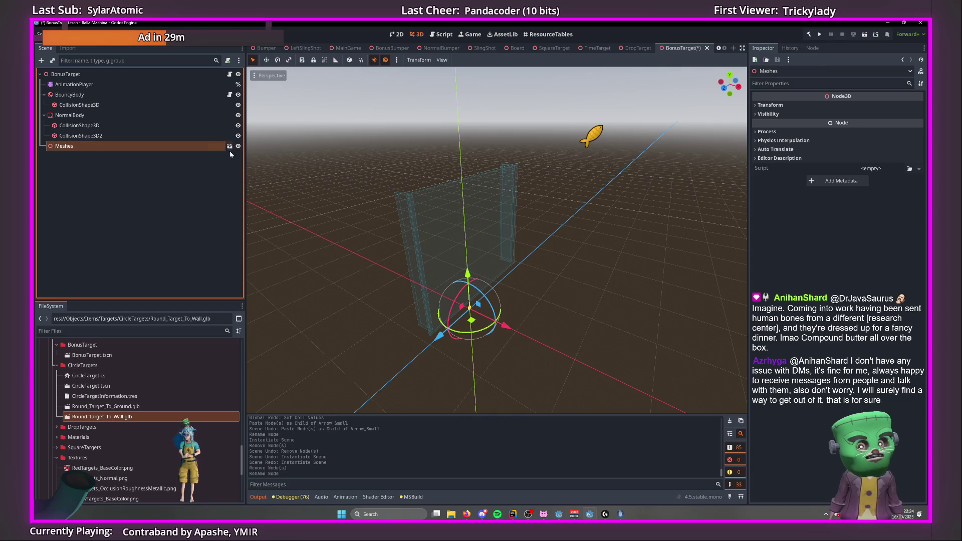
Enable Editable Children on the new Meshes instance.
click(230, 147)
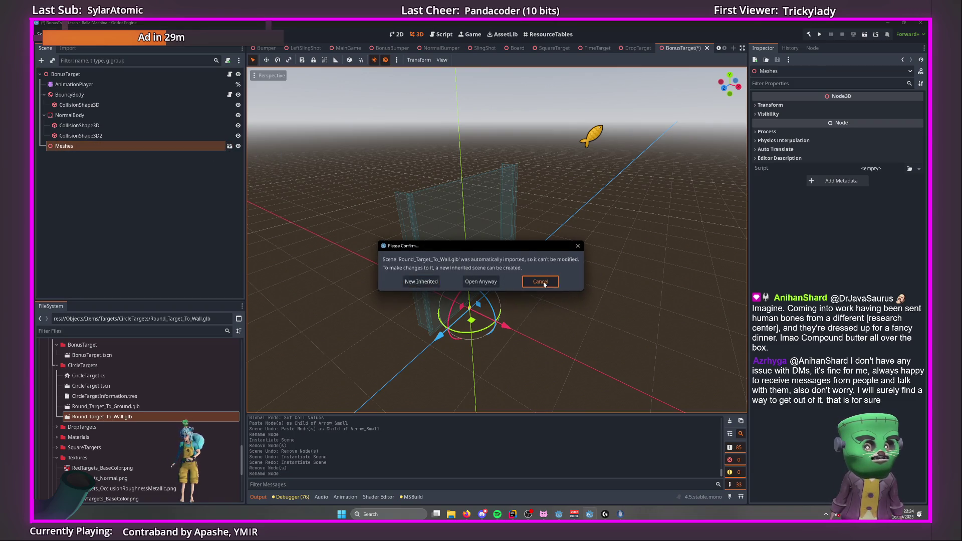
click(544, 284)
right_click(162, 146)
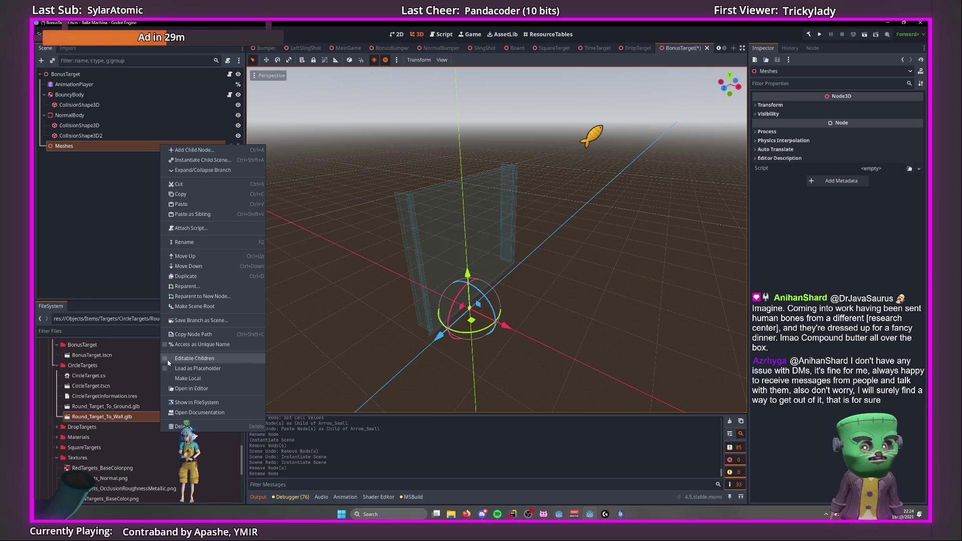
click(194, 359)
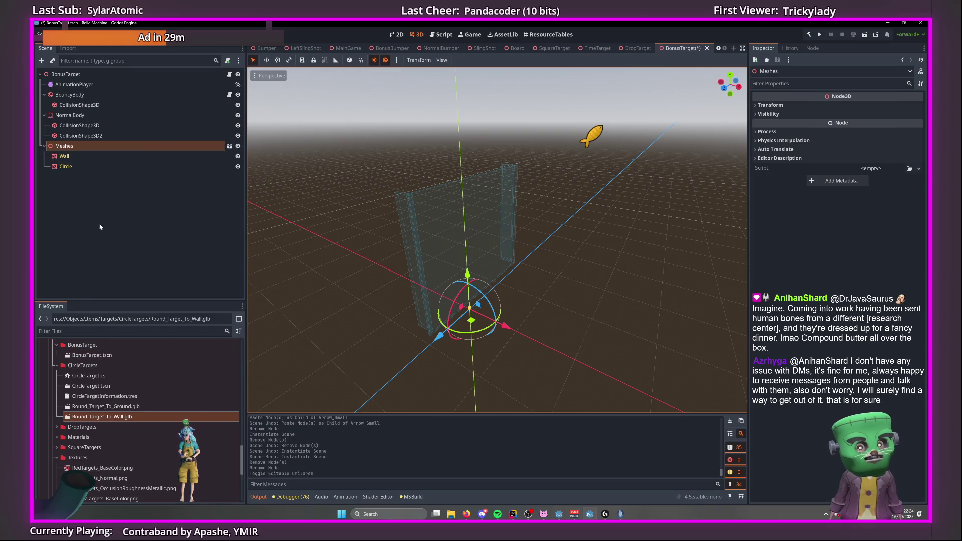
Inspect the Wall part and show the Meshes node's transform values.
click(64, 156)
drag(426, 287, 694, 189)
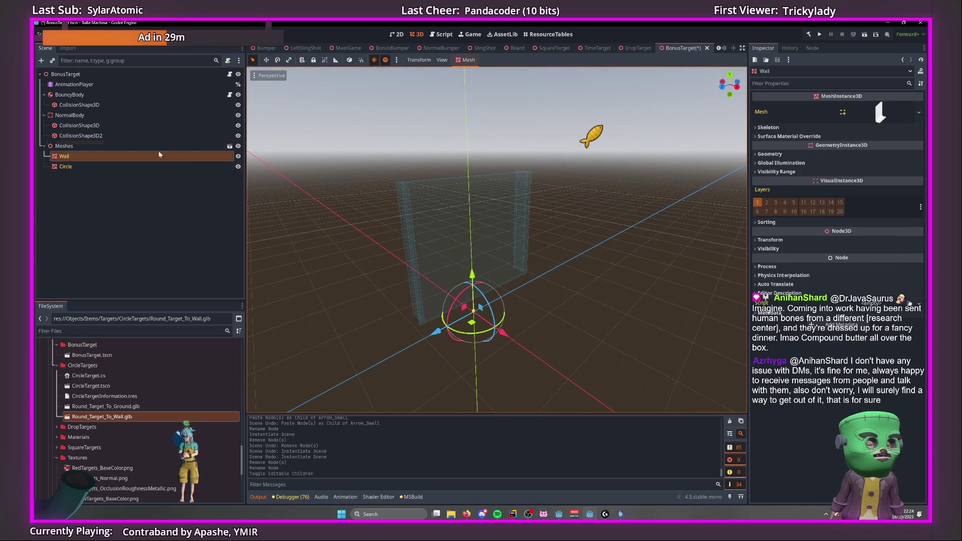
click(144, 146)
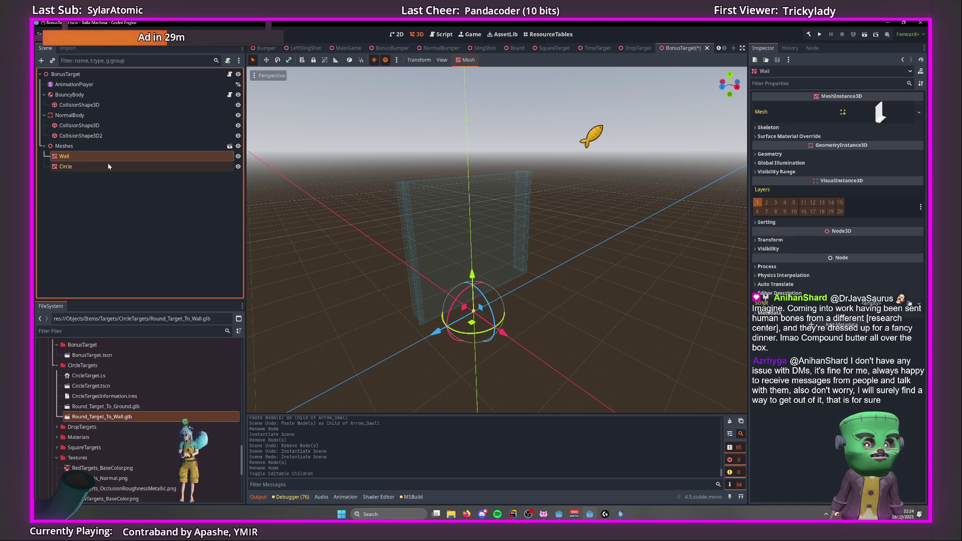
click(781, 105)
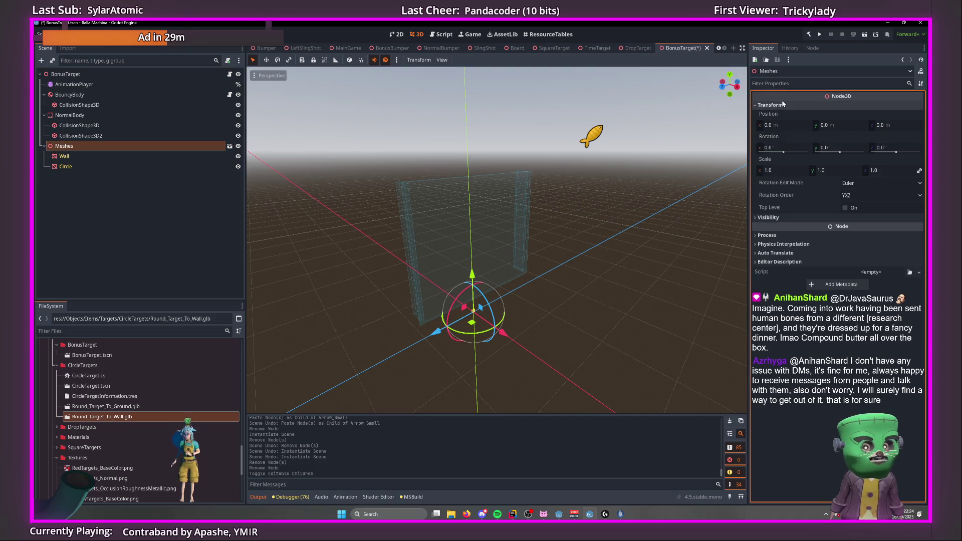
Scale the Meshes model up to 55.565, checking it from the Right orthogonal view.
drag(461, 160, 448, 164)
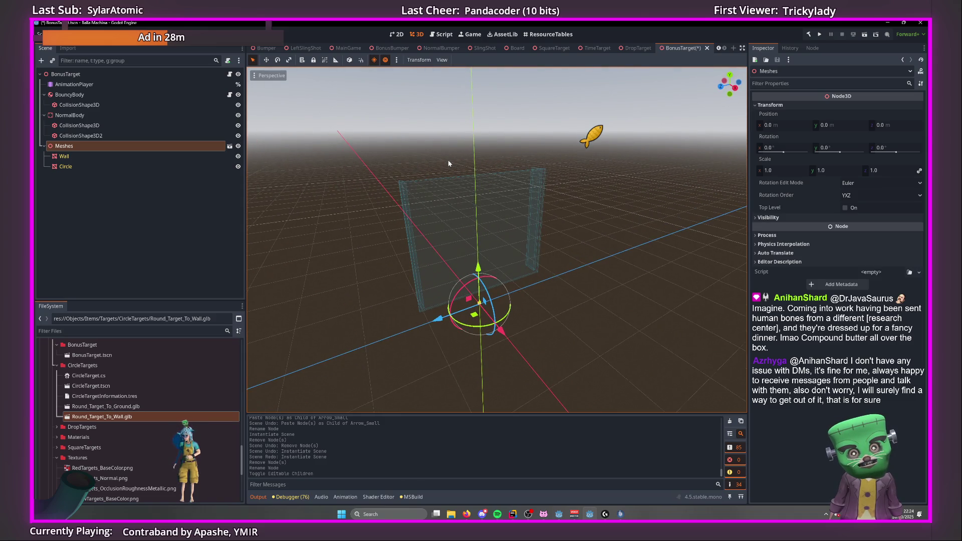
drag(800, 173, 922, 173)
drag(458, 315, 444, 296)
click(731, 87)
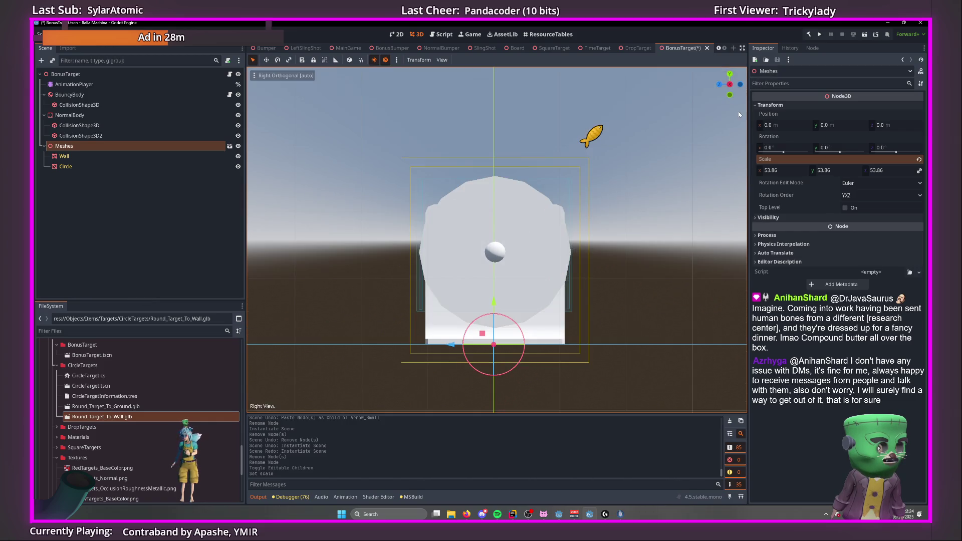
drag(755, 174, 763, 174)
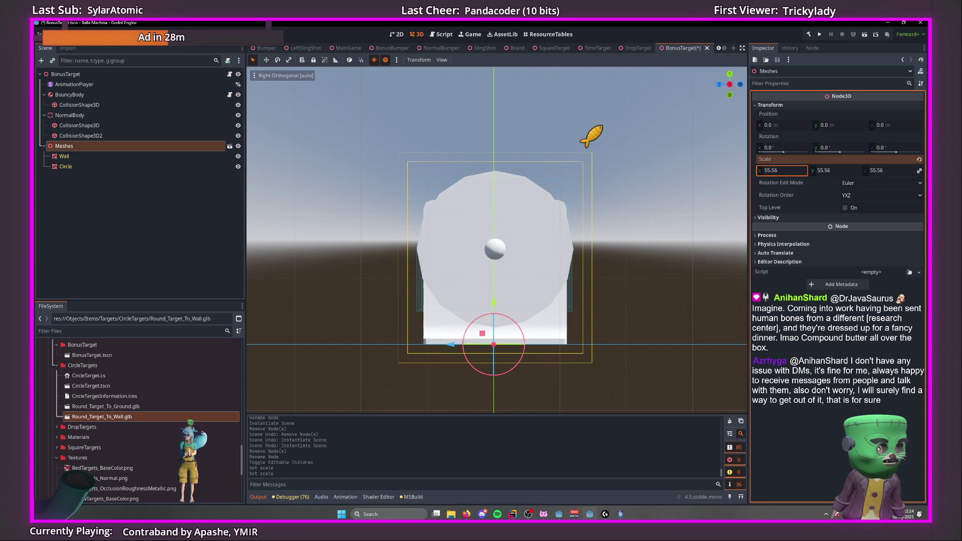
click(564, 192)
mouse_move(563, 192)
mouse_down()
mouse_move(554, 208)
mouse_move(486, 235)
mouse_up()
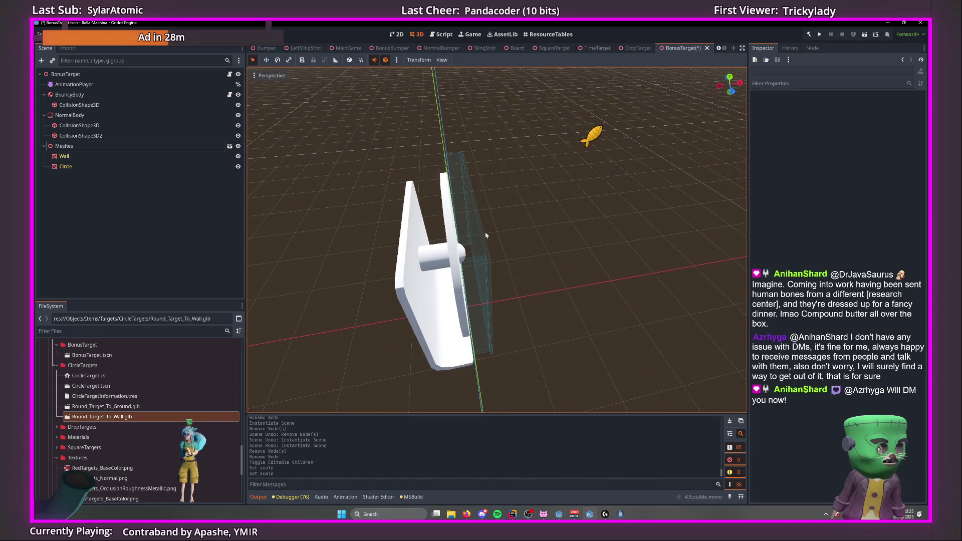
Shift the Meshes model 0.265 along X to fit the target.
click(460, 235)
drag(501, 307, 528, 309)
click(64, 146)
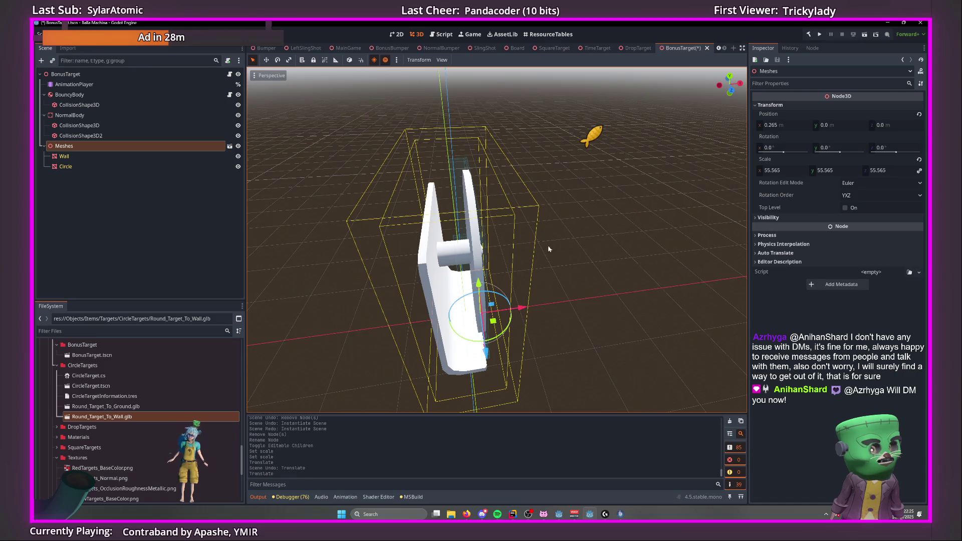
click(74, 84)
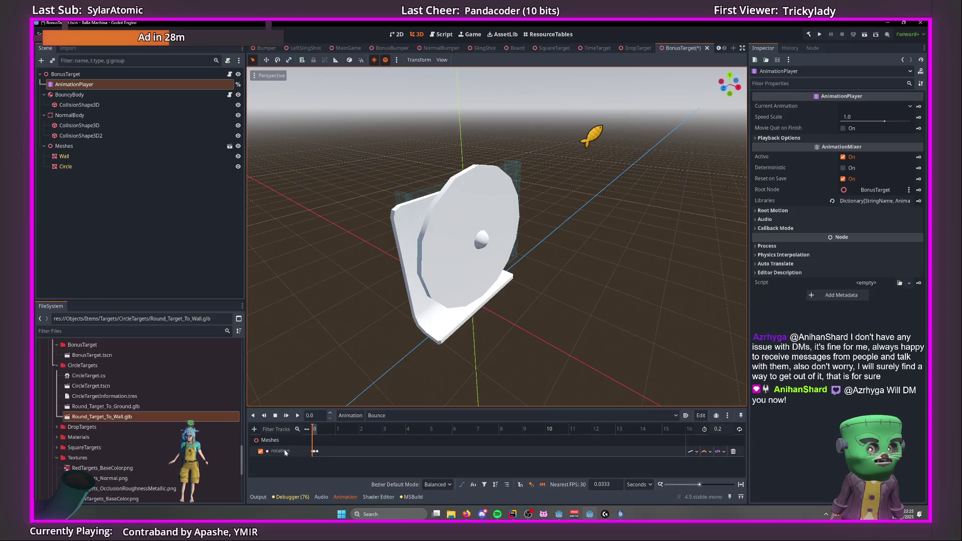
Play and review the Bounce animation's Meshes rotation keys, returning the playhead to 0.
click(314, 452)
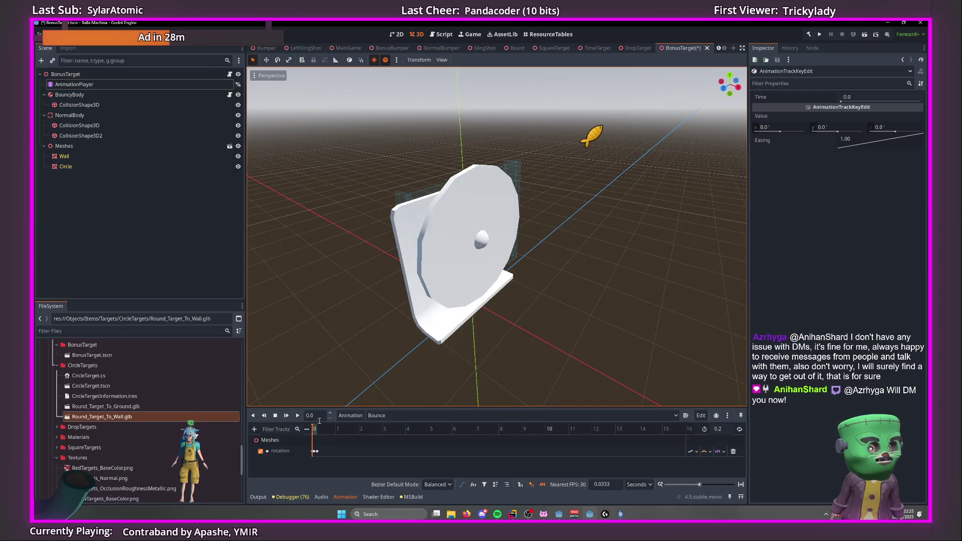
click(286, 416)
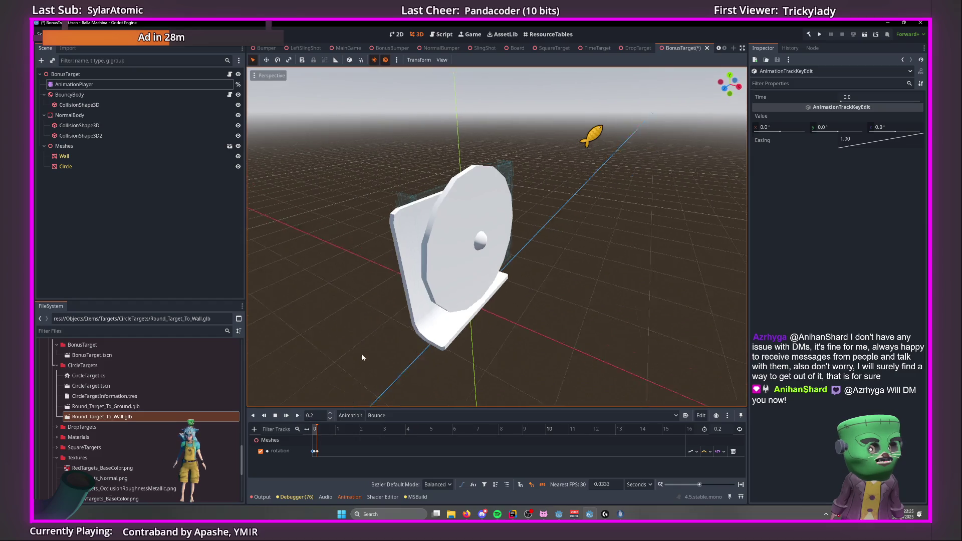
drag(365, 357, 393, 366)
click(105, 156)
click(108, 169)
drag(323, 170, 293, 224)
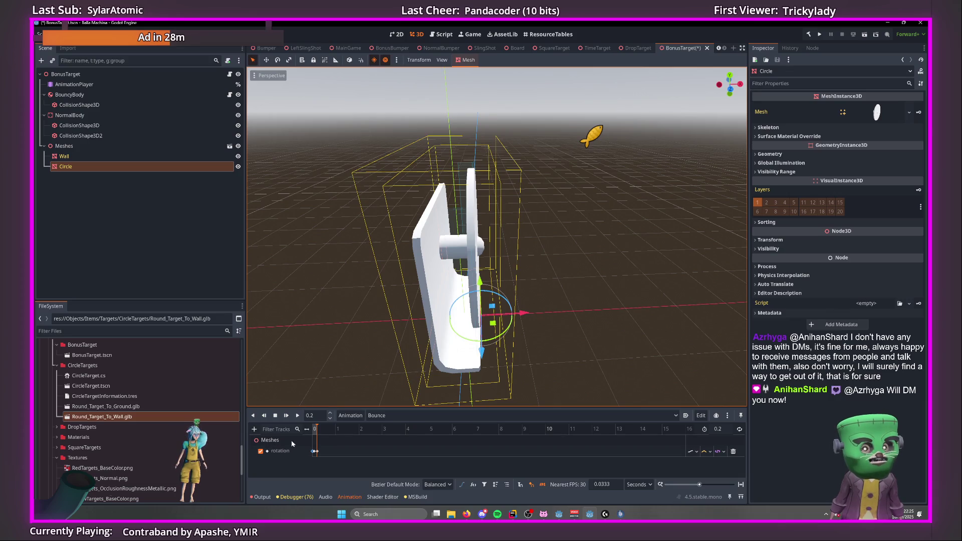
click(271, 441)
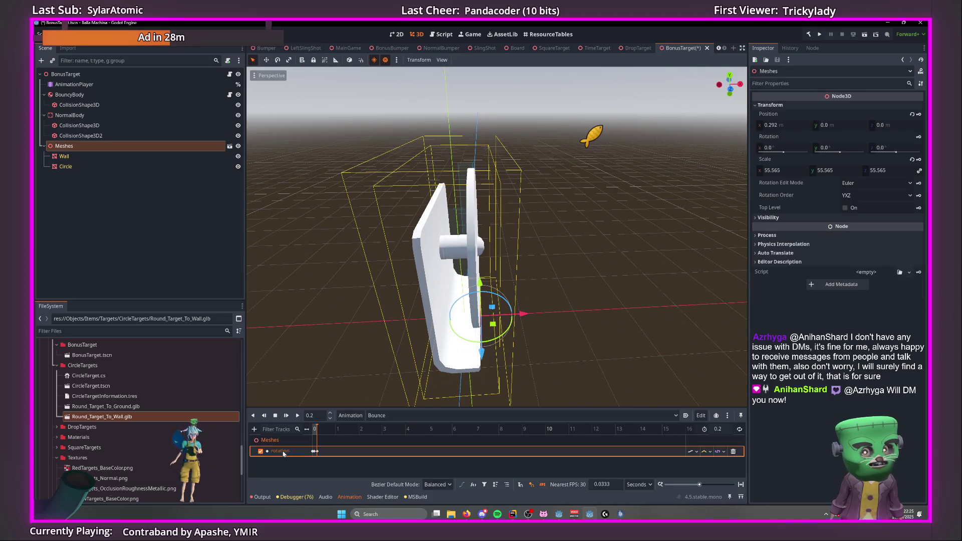
ctrl+scroll(318, 445, up, 5)
ctrl+scroll(318, 445, up, 3)
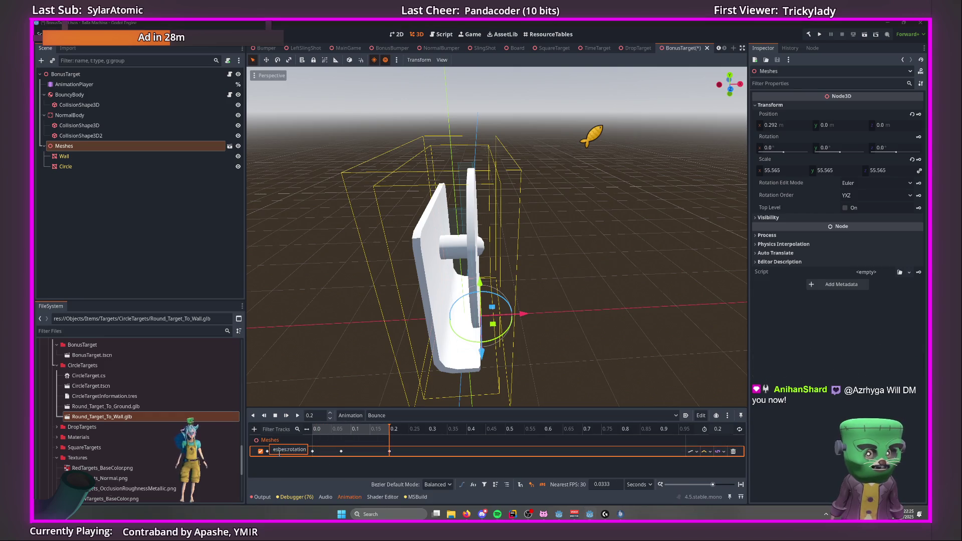
click(255, 429)
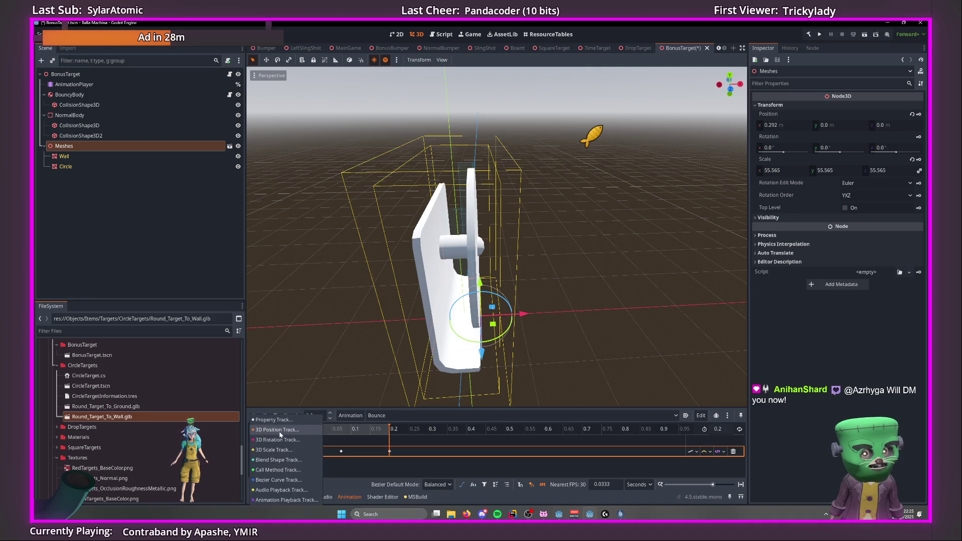
click(84, 230)
click(314, 430)
Key the Circle's position at time 0, creating a Circle position track.
click(108, 167)
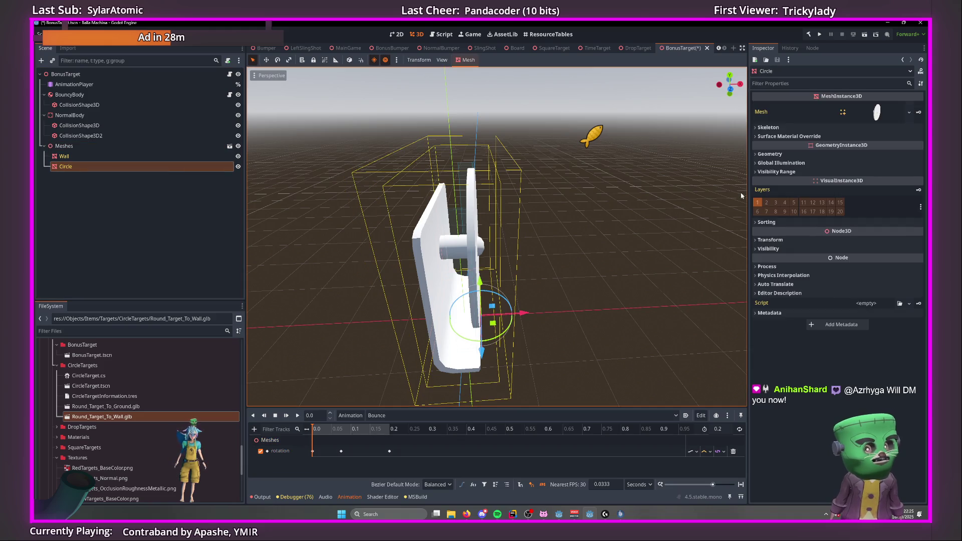
click(772, 240)
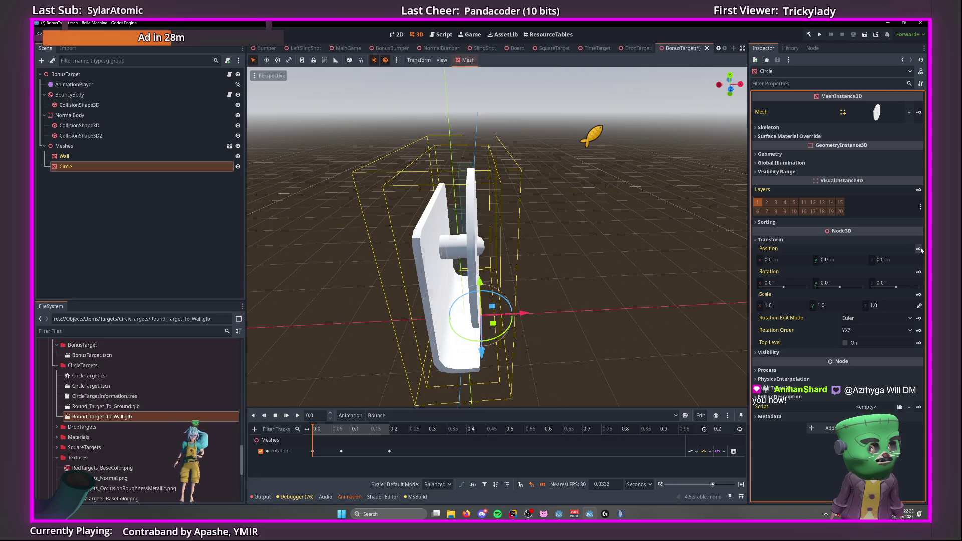
click(919, 249)
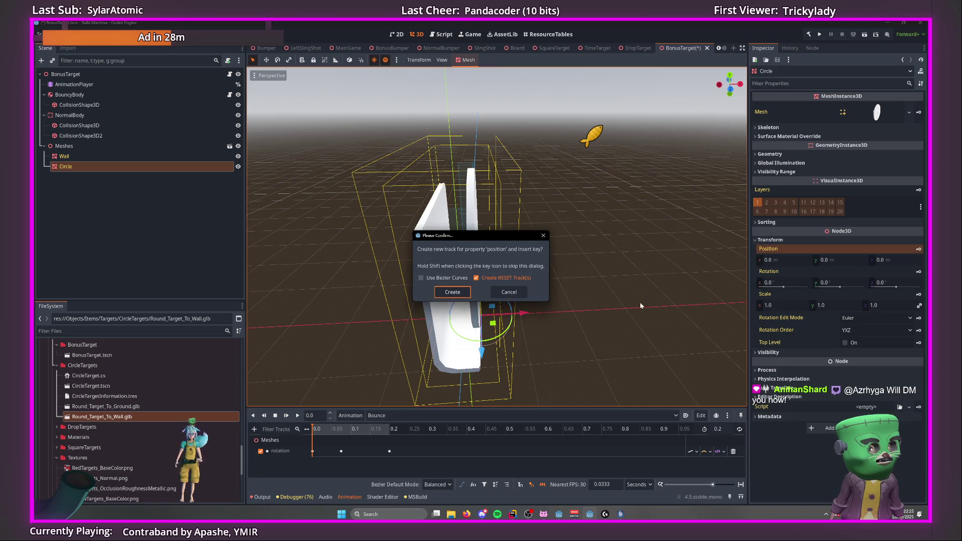
click(452, 292)
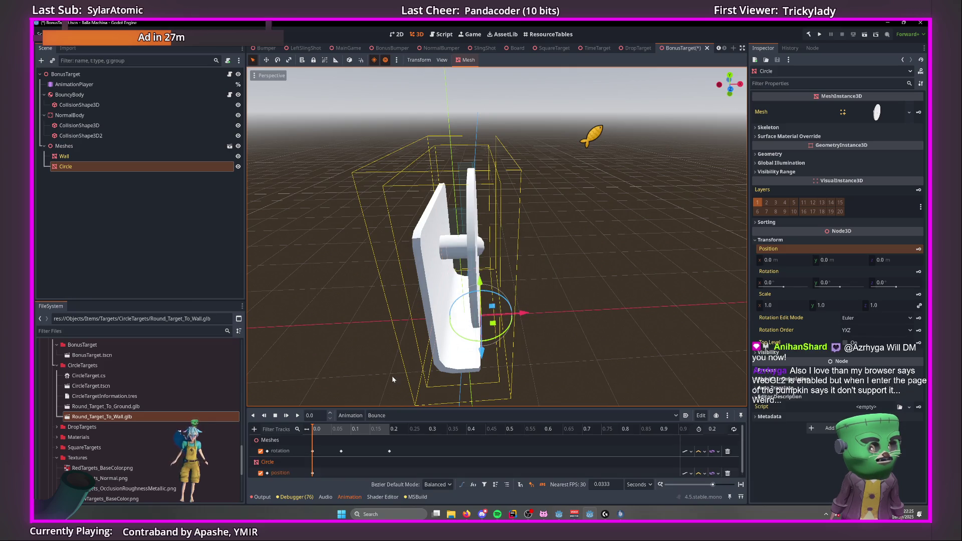
Set the playhead exactly to 0.075, matching the rotation keyframe.
click(341, 449)
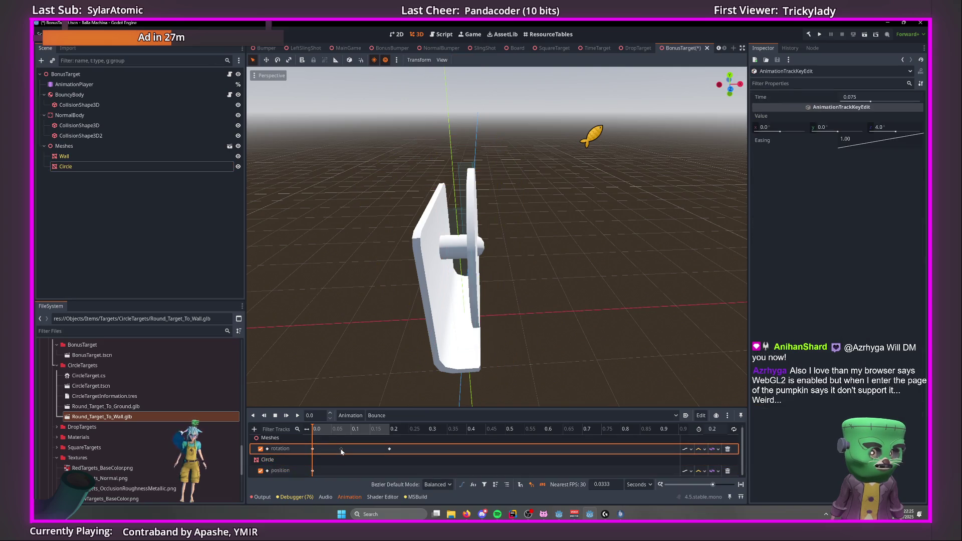
click(341, 463)
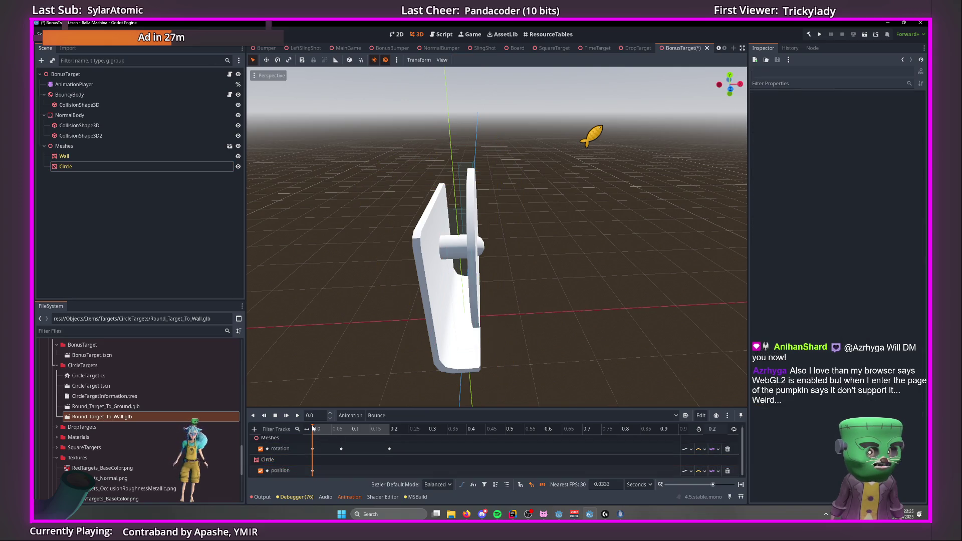
click(338, 429)
drag(338, 432, 343, 431)
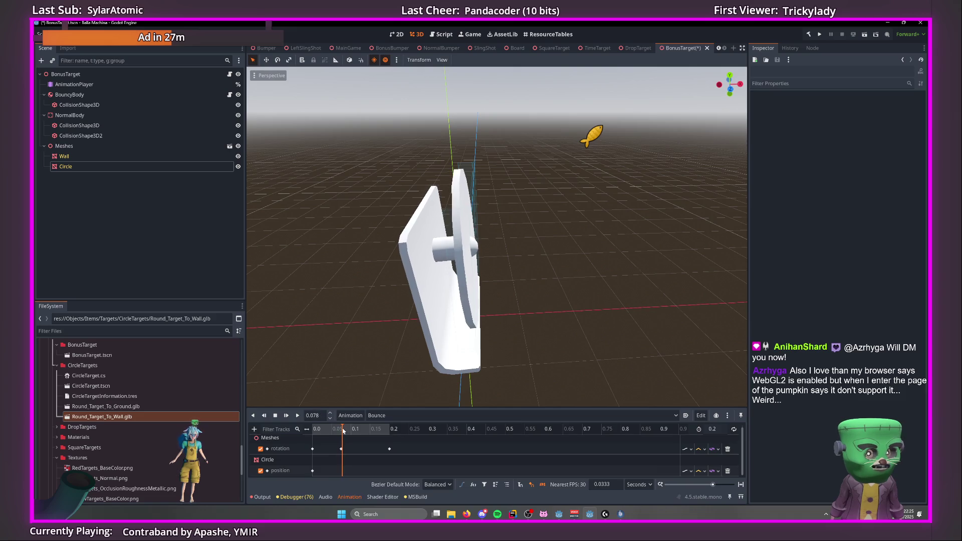
click(341, 448)
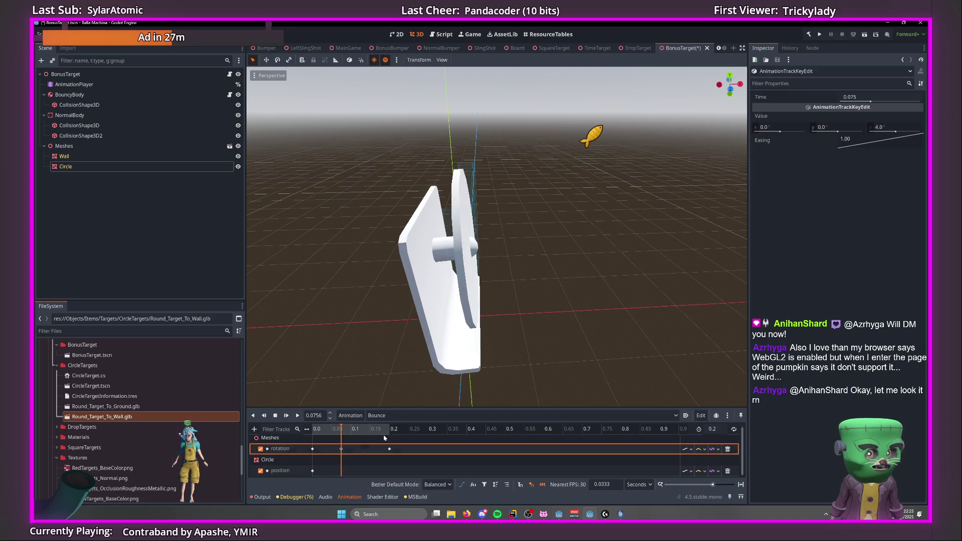
click(896, 99)
click(314, 415)
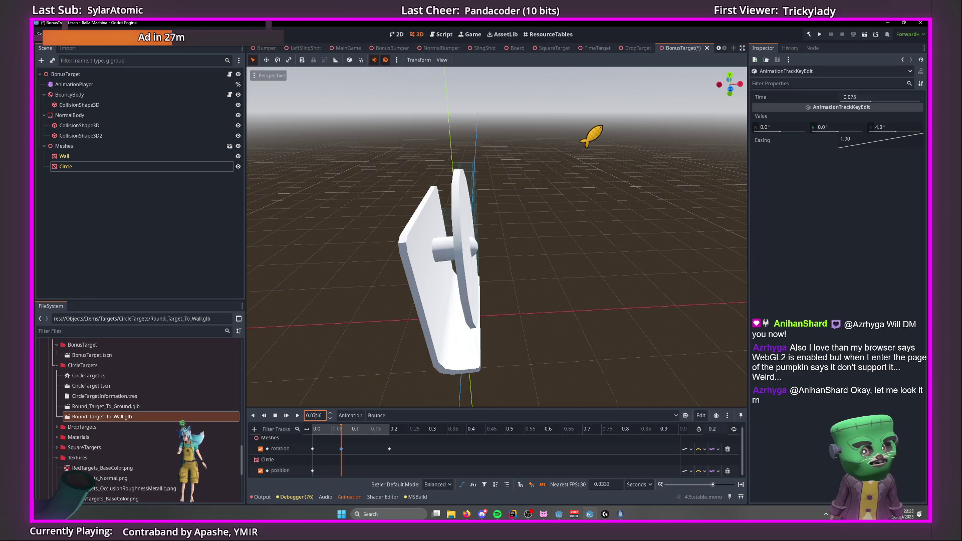
text(0.075)
key(Return)
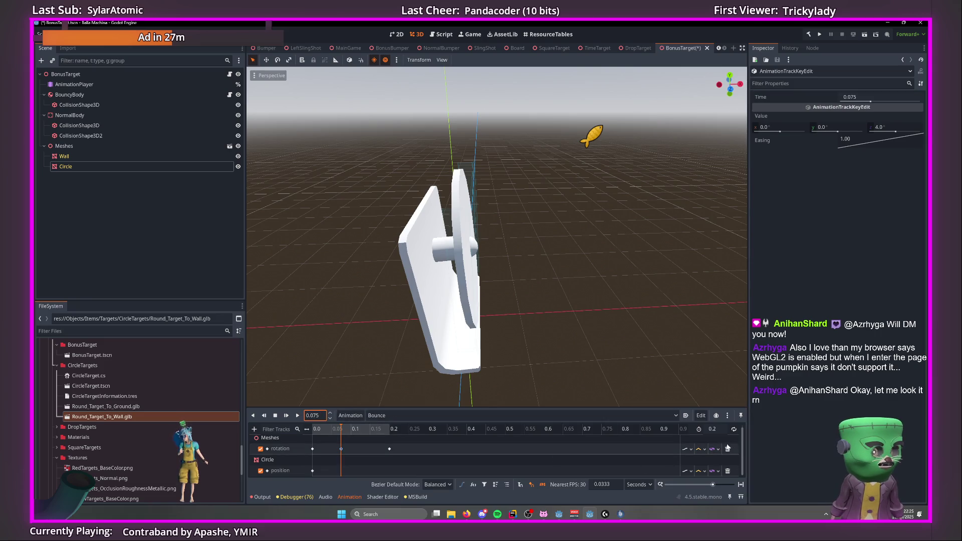
Delete the Meshes rotation track and reset Meshes Rotation Z to 0.
click(446, 449)
key(Delete)
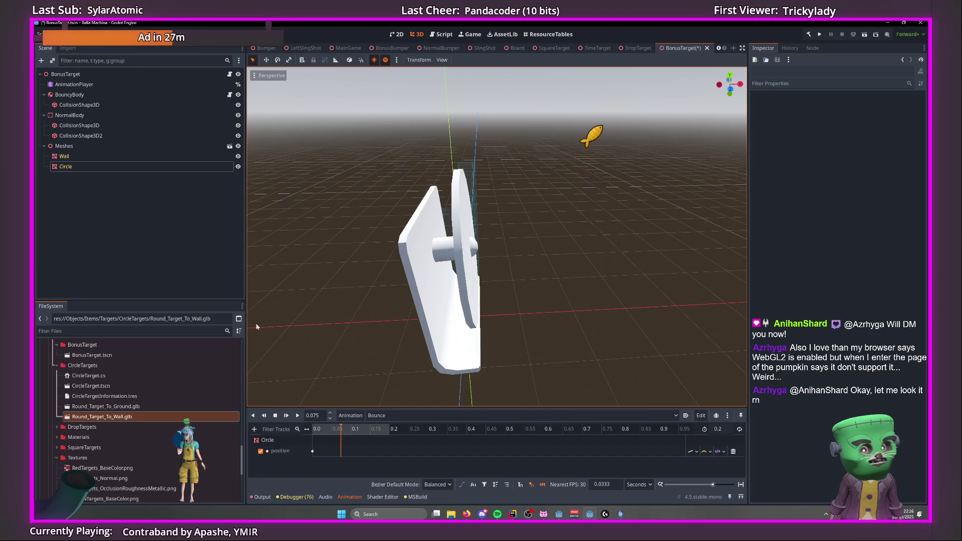
click(110, 146)
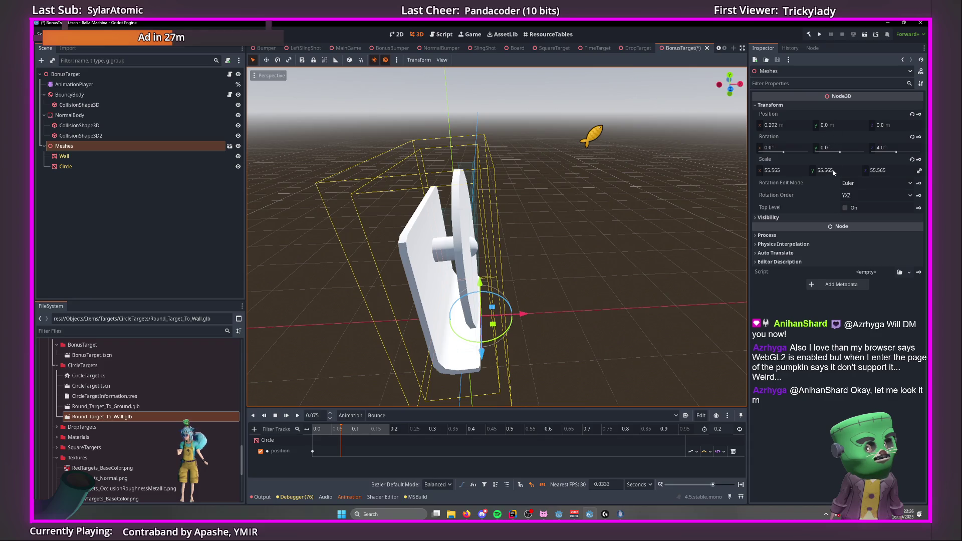
click(912, 137)
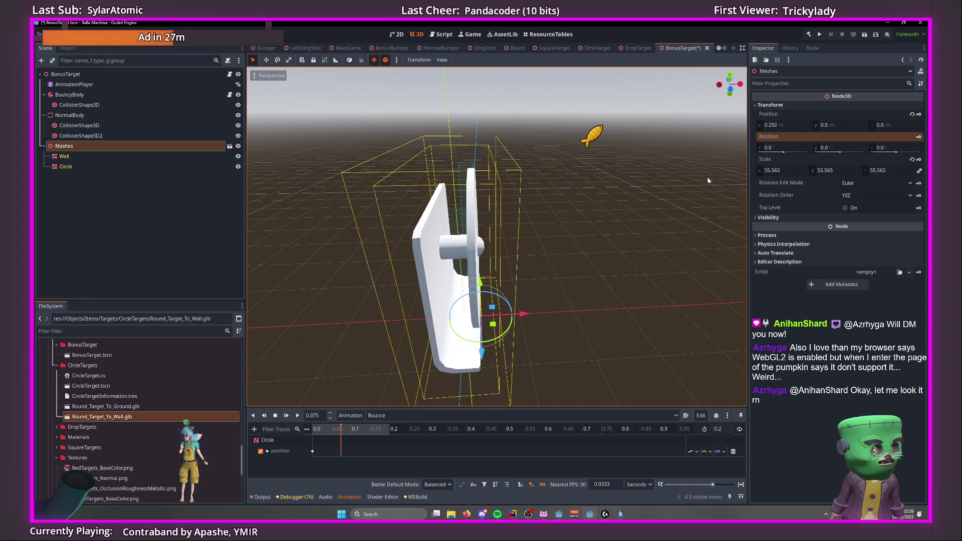
Nudge the Circle to x -0.006 and key its position at 0.075.
click(440, 287)
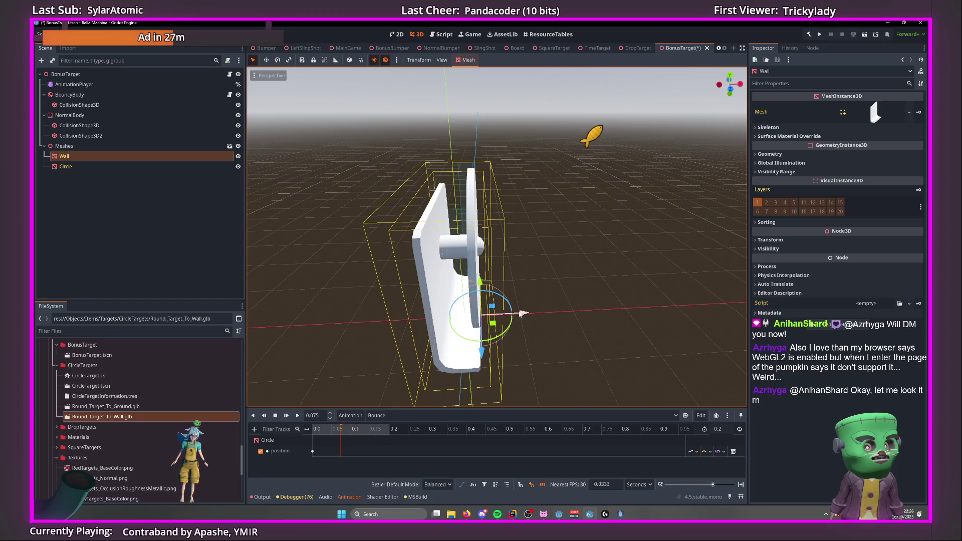
mouse_move(521, 313)
mouse_down()
mouse_move(413, 304)
mouse_move(426, 298)
mouse_move(539, 328)
mouse_move(515, 309)
mouse_up()
click(430, 296)
mouse_move(515, 310)
mouse_down()
mouse_move(543, 314)
mouse_move(499, 307)
mouse_move(545, 273)
mouse_move(631, 296)
mouse_move(554, 288)
mouse_move(576, 301)
mouse_move(565, 291)
mouse_move(618, 282)
mouse_move(479, 280)
mouse_move(450, 267)
mouse_up()
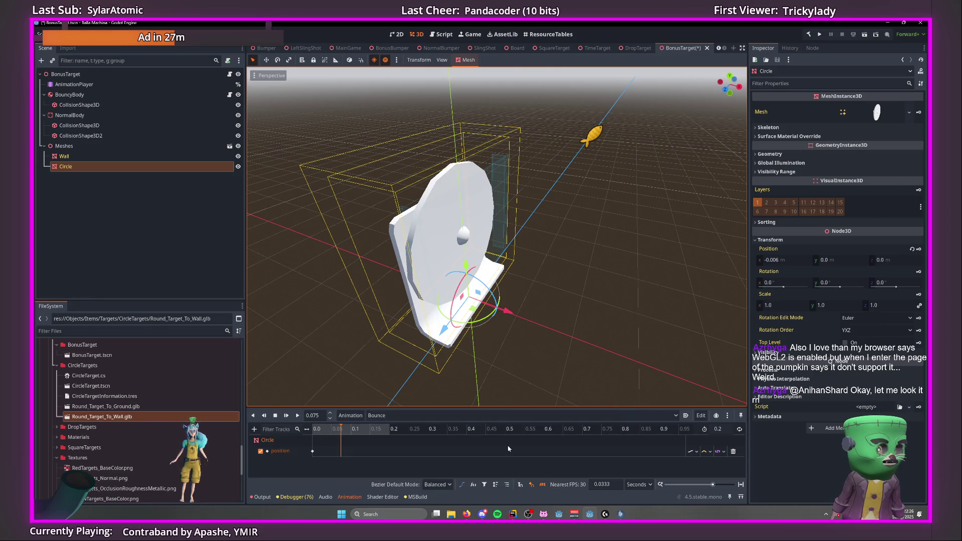
mouse_move(747, 284)
mouse_down()
mouse_move(612, 285)
mouse_move(623, 279)
mouse_up()
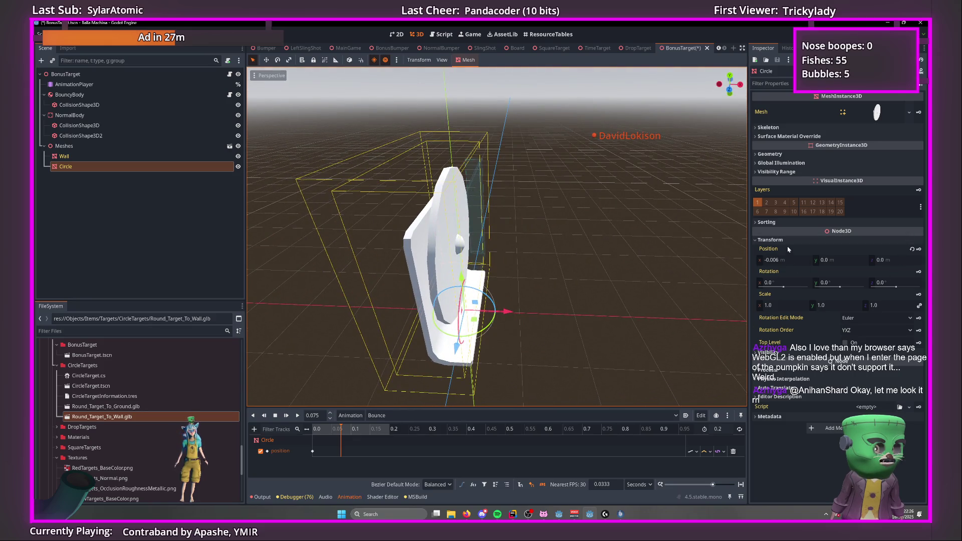
click(920, 249)
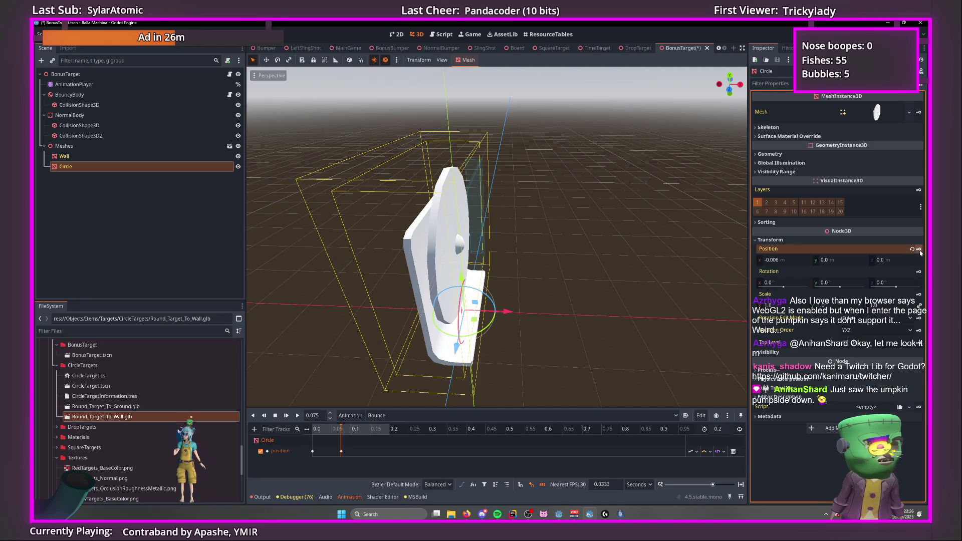
Key the Circle back at x 0 at the animation end, 0.2.
click(390, 433)
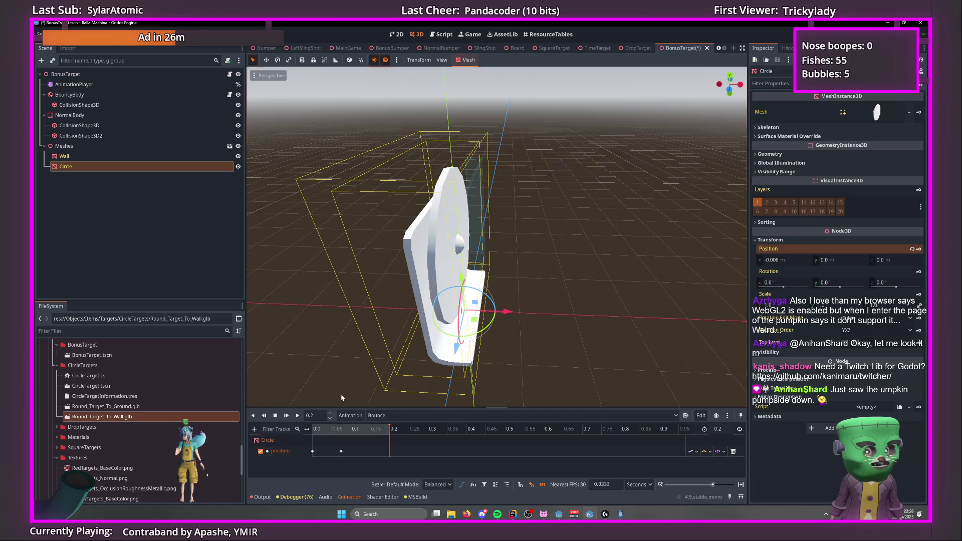
click(784, 259)
text(0)
key(Return)
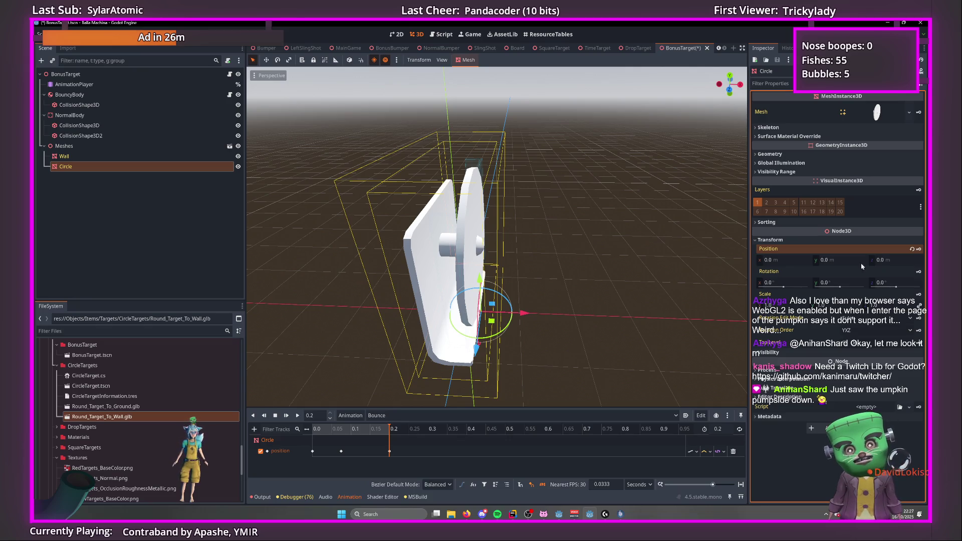
click(557, 292)
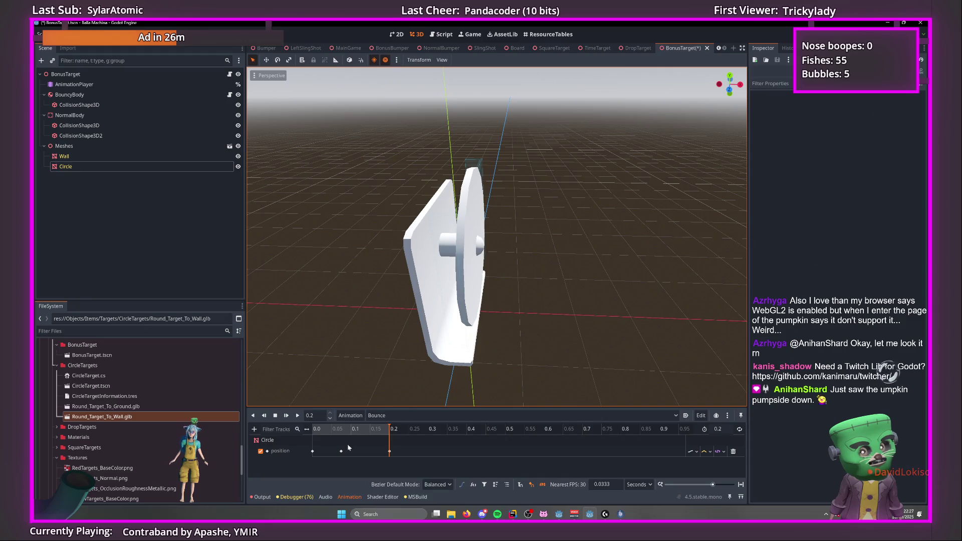
Replay the Bounce animation repeatedly to check the Circle's bounce.
click(297, 415)
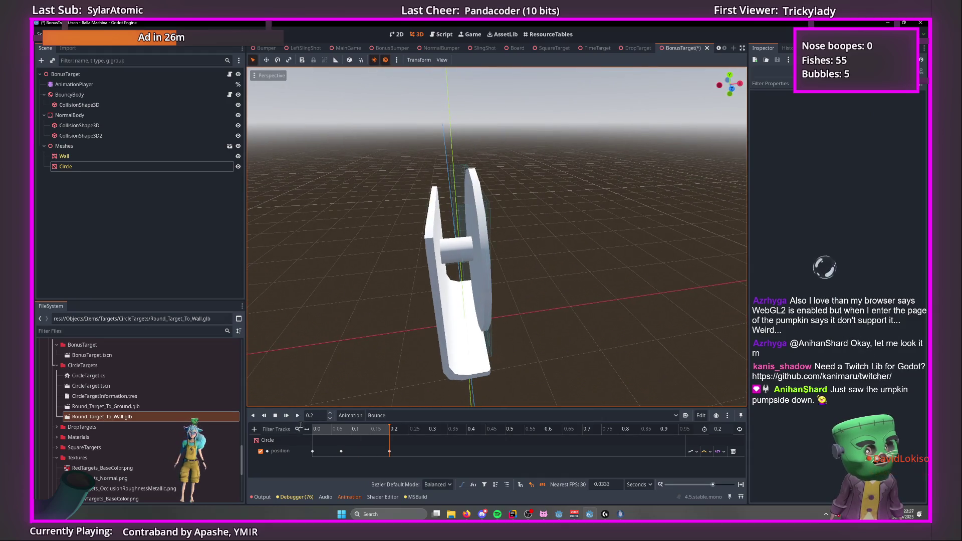
click(298, 415)
click(298, 416)
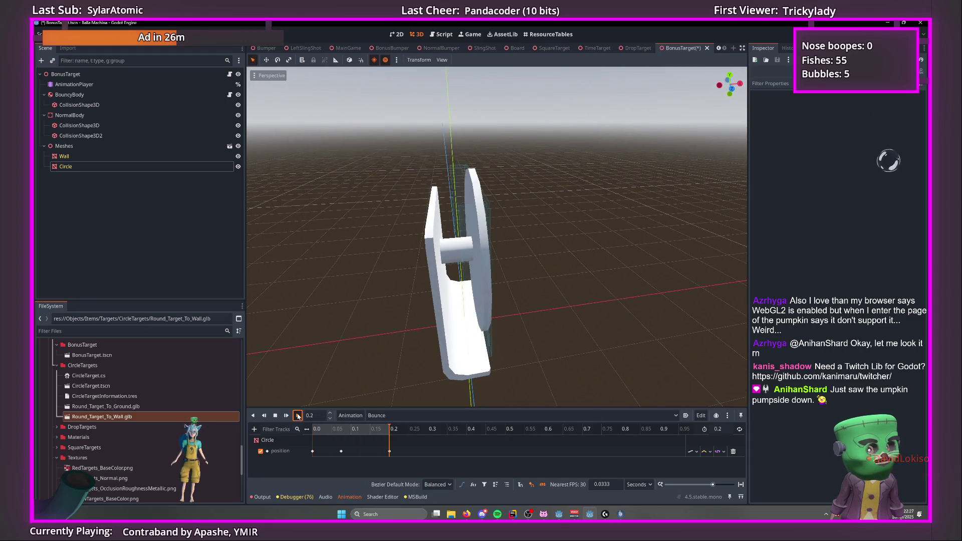
click(298, 415)
click(298, 415)
click(298, 416)
click(298, 416)
click(298, 416)
click(298, 416)
click(298, 415)
click(297, 415)
click(298, 415)
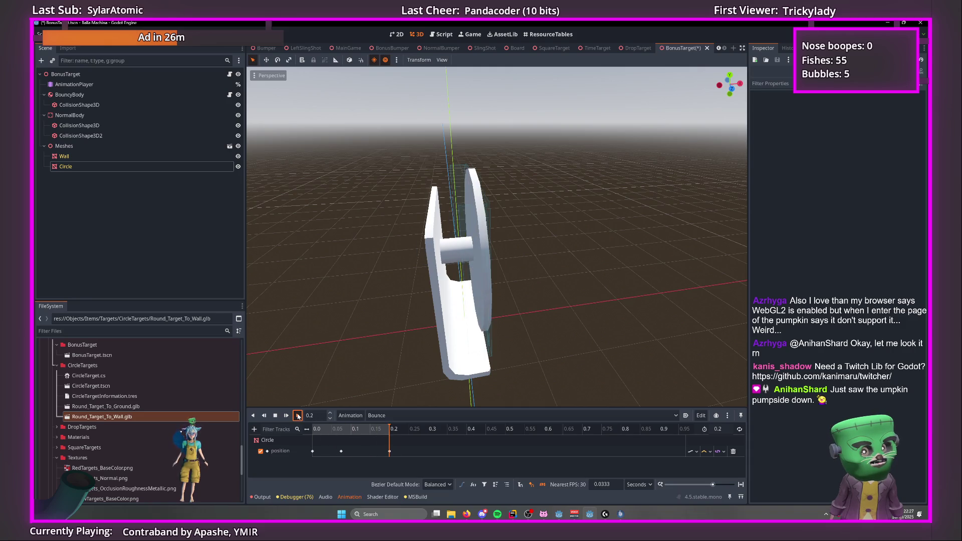
mouse_move(350, 352)
mouse_down()
mouse_move(382, 335)
mouse_move(365, 299)
mouse_up()
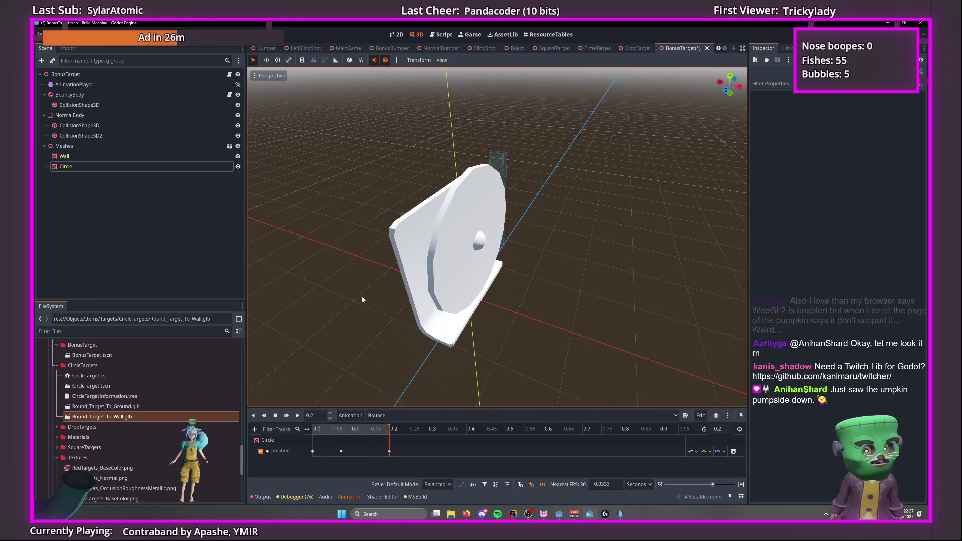
Select the Meshes node and browse the Materials folder in the FileSystem dock.
click(125, 145)
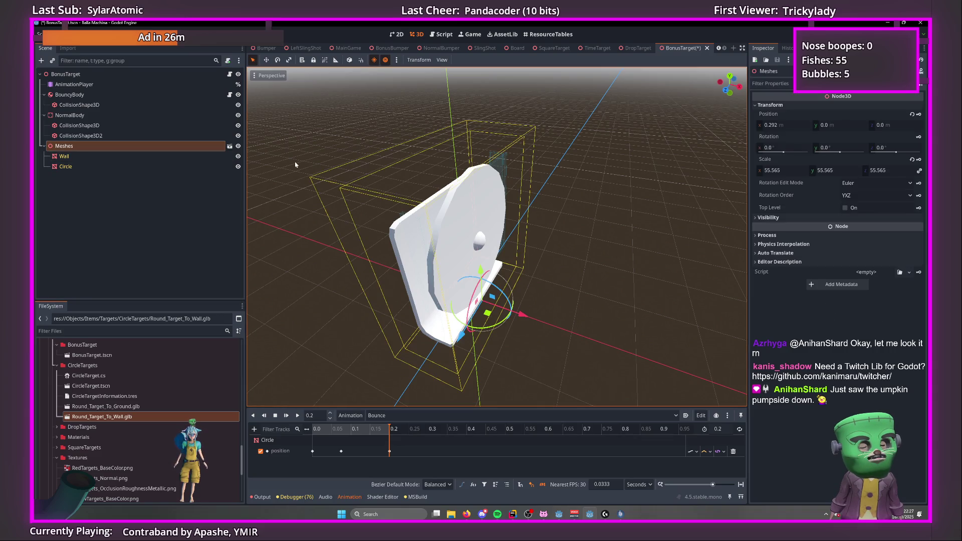
scroll(83, 430, down, 5)
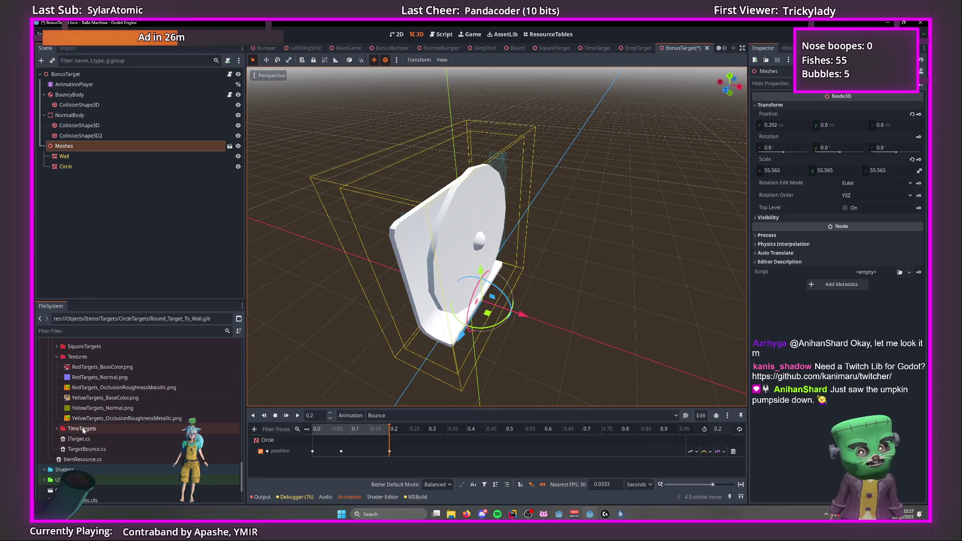
scroll(83, 430, up, 5)
scroll(98, 422, down, 2)
click(57, 417)
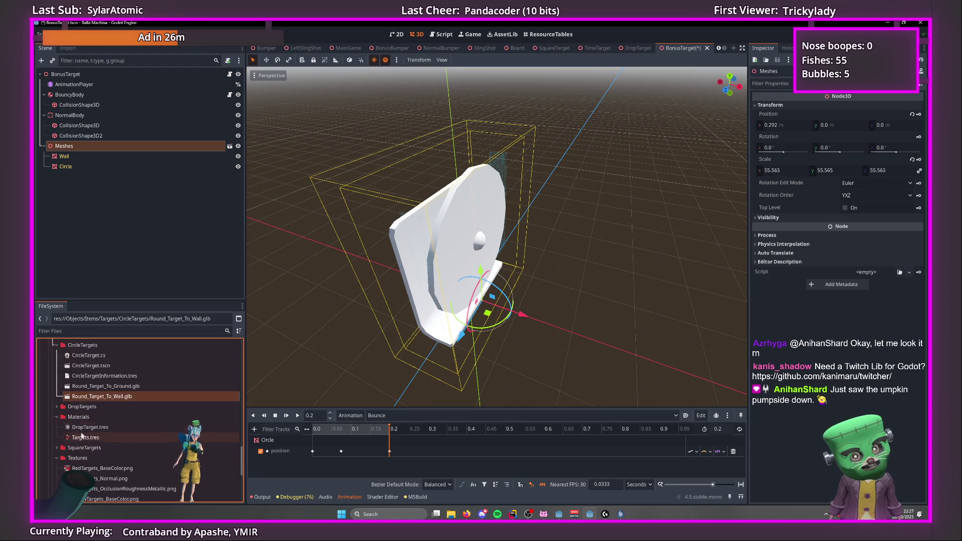
scroll(62, 396, down, 1)
click(57, 397)
scroll(59, 417, down, 2)
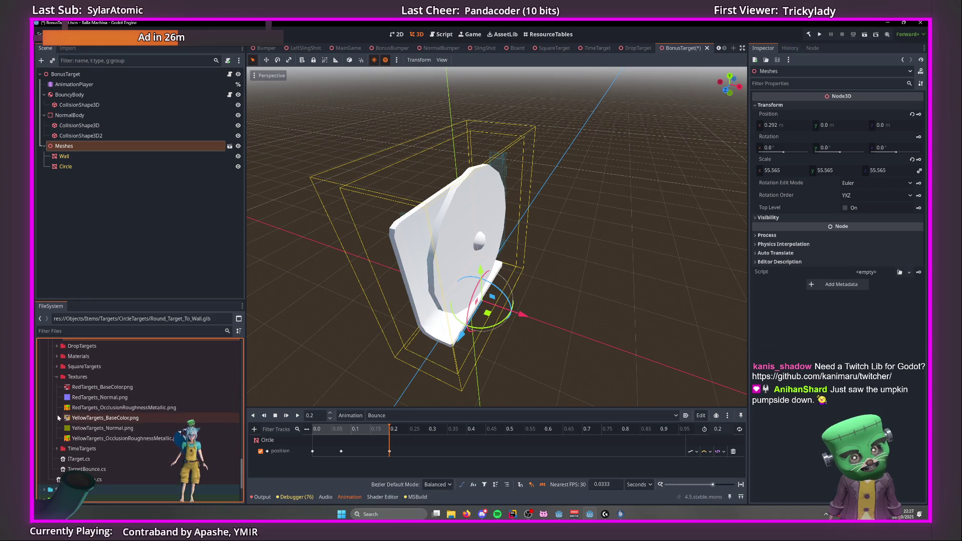
Expand TimeTargets, select TimeTargetMaterial.tres and drag it toward the Materials folder.
click(56, 449)
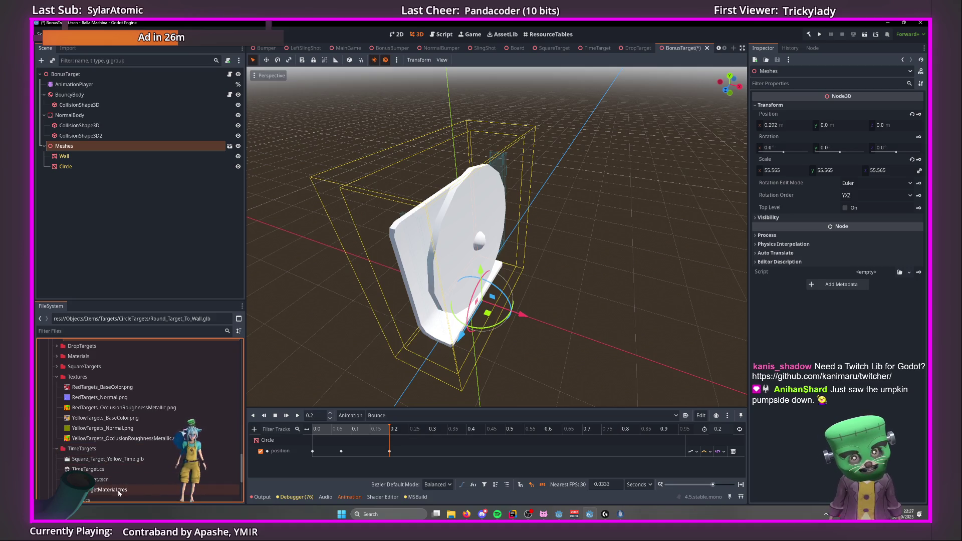
click(93, 491)
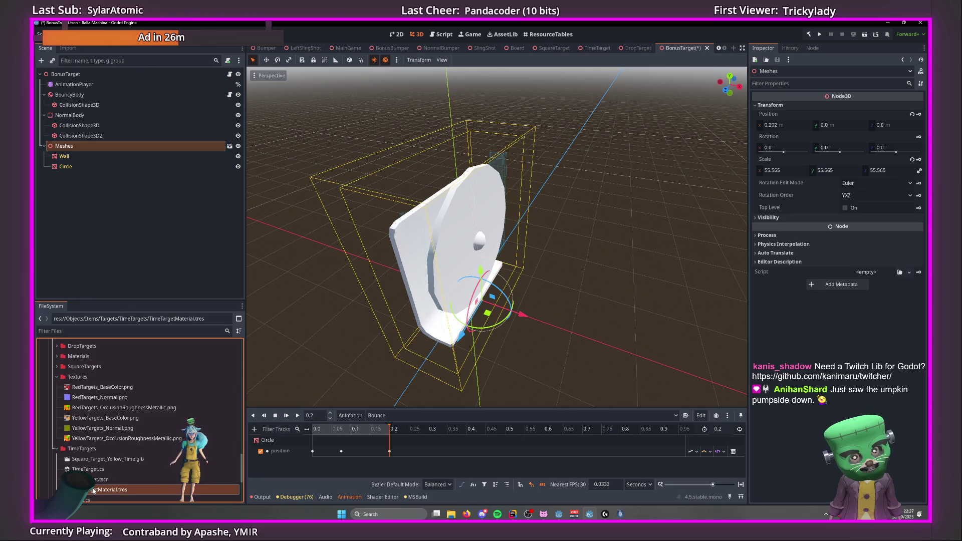
scroll(85, 430, up, 5)
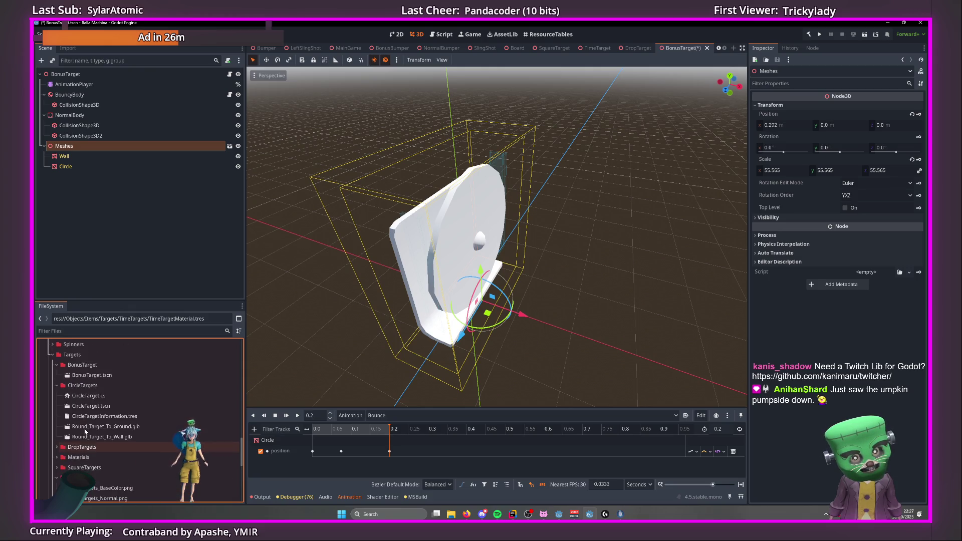
scroll(87, 432, down, 5)
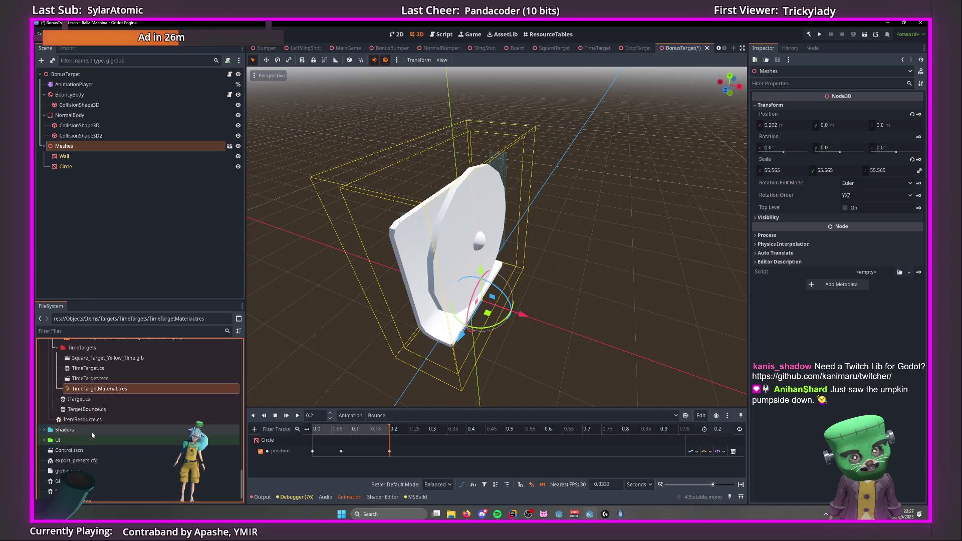
scroll(91, 436, up, 3)
mouse_move(144, 434)
mouse_down()
mouse_move(90, 351)
mouse_move(90, 399)
mouse_up()
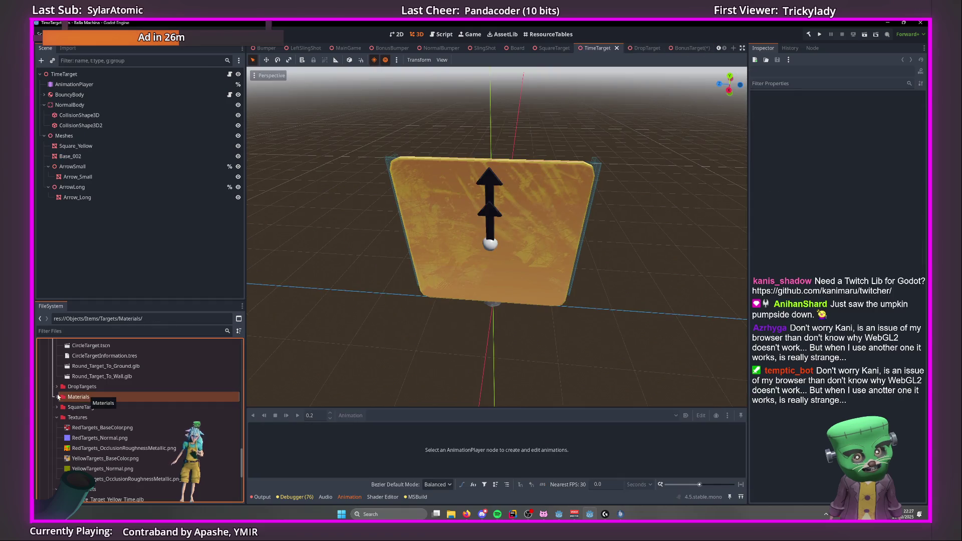
Rename the moved material to YellowTargetMaterial.tres and Targets.tres to RedTargetsMaterial.tres.
click(103, 428)
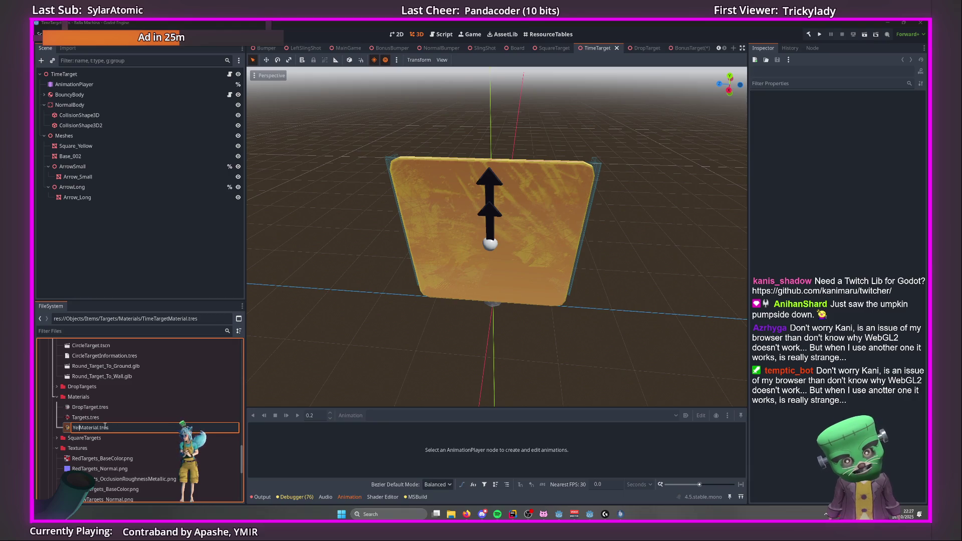
text(llowTarget)
key(Return)
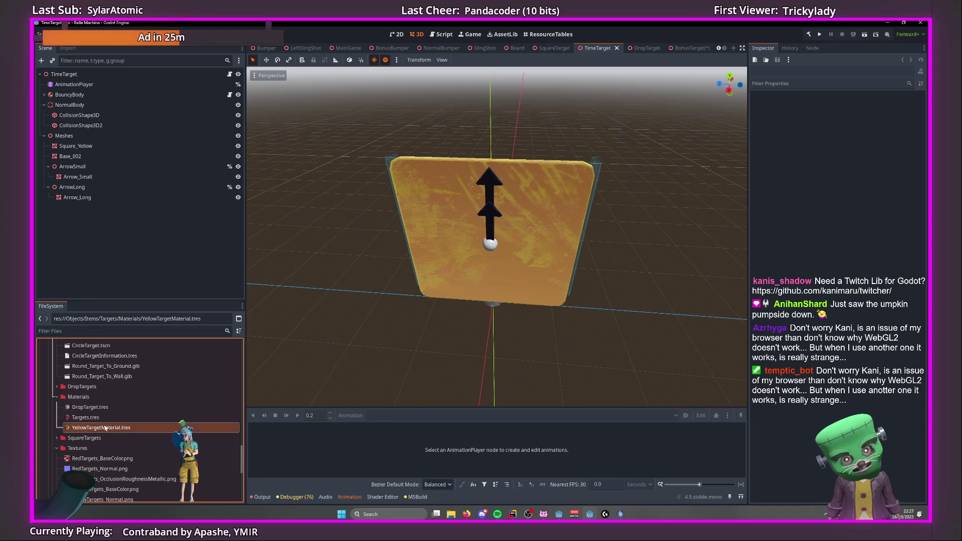
click(109, 418)
key(F2)
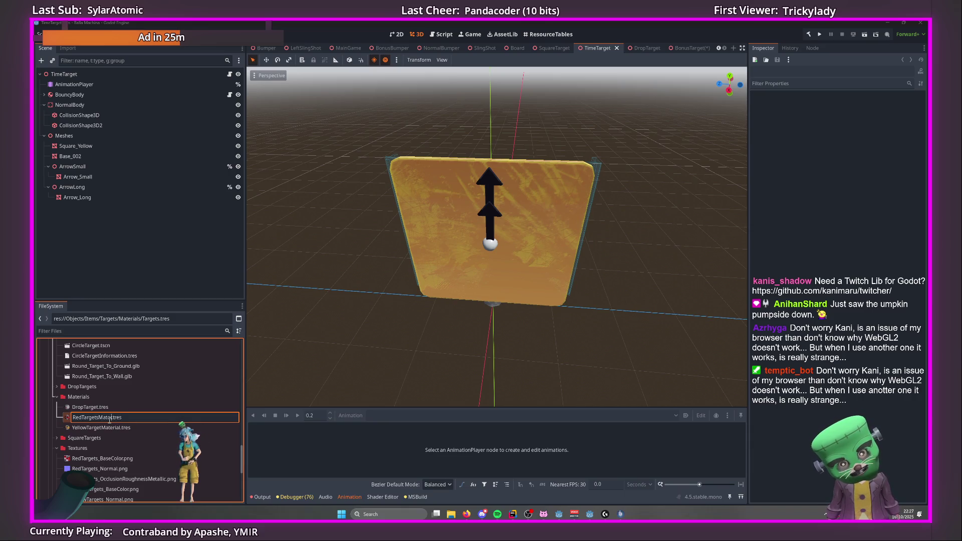
key(Return)
Correct the yellow material's name to YellowTargetsMaterial.tres.
click(108, 427)
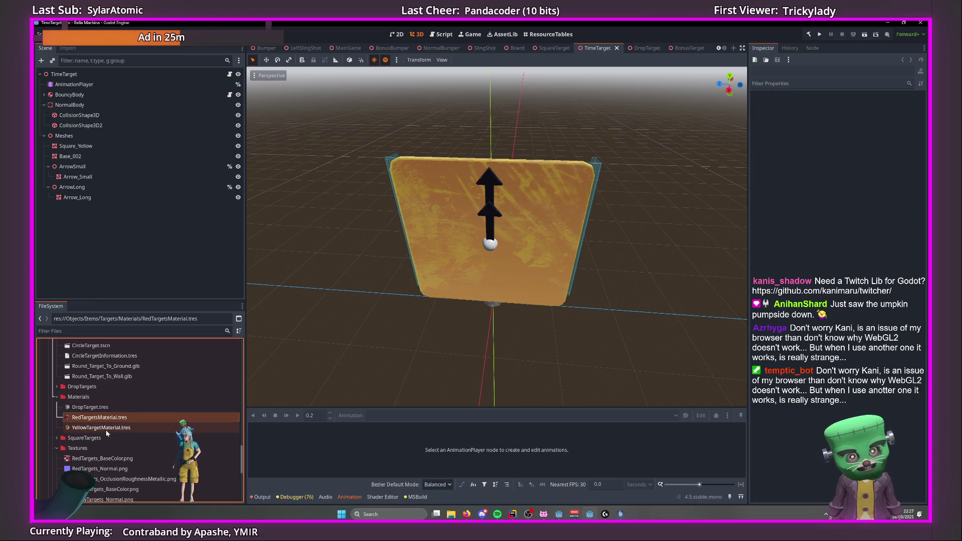
key(F2)
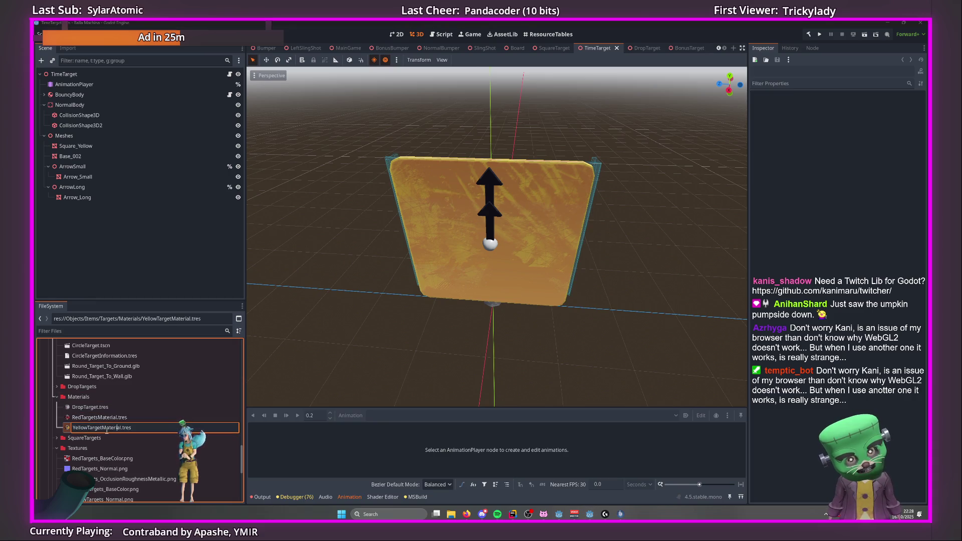
text(s)
key(Return)
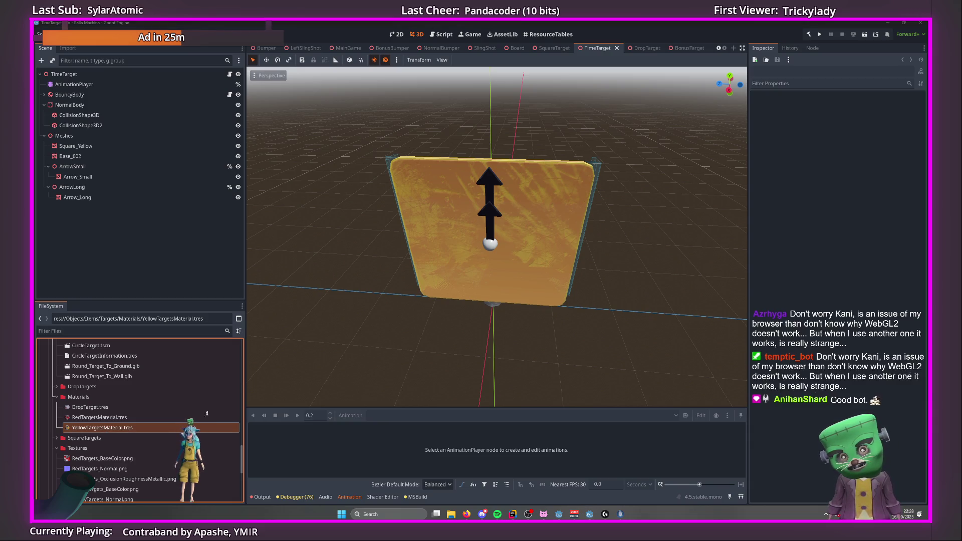
Check the Square_Yellow mesh's material, then open the BonusTarget scene.
key(alt+Tab)
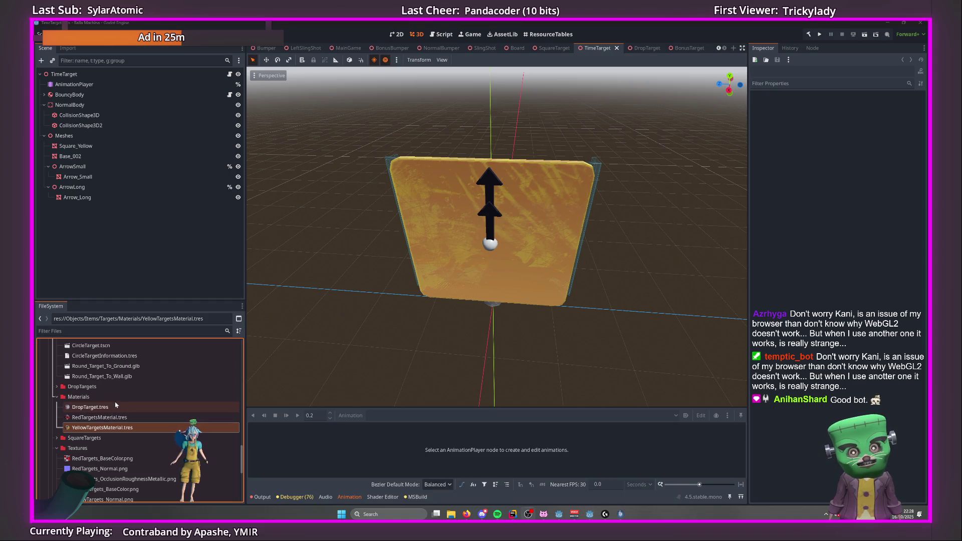
drag(311, 360, 398, 355)
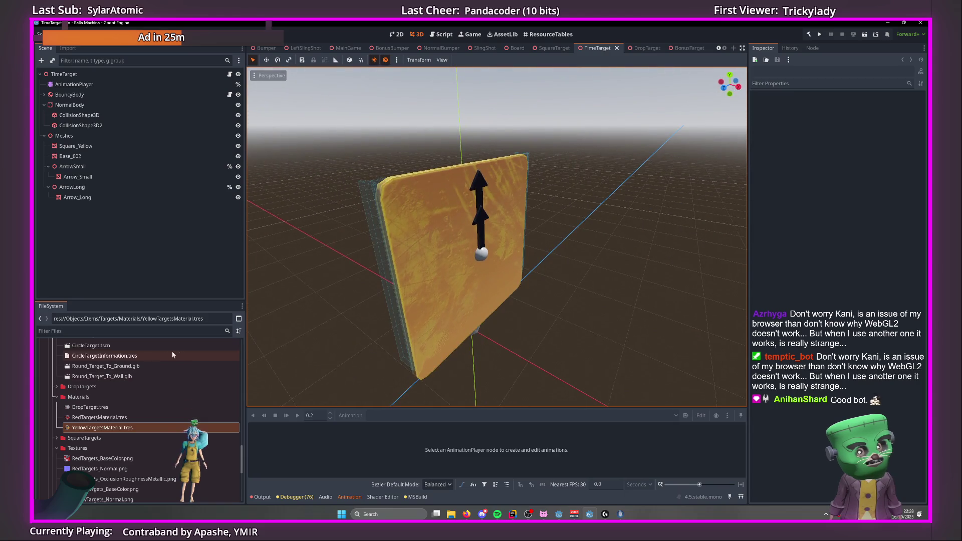
click(437, 275)
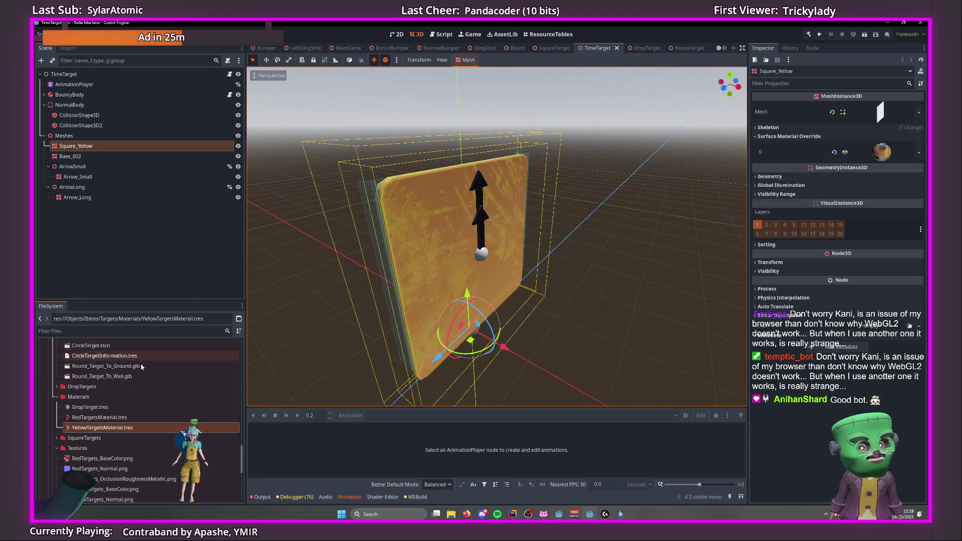
scroll(92, 446, up, 5)
double_click(92, 436)
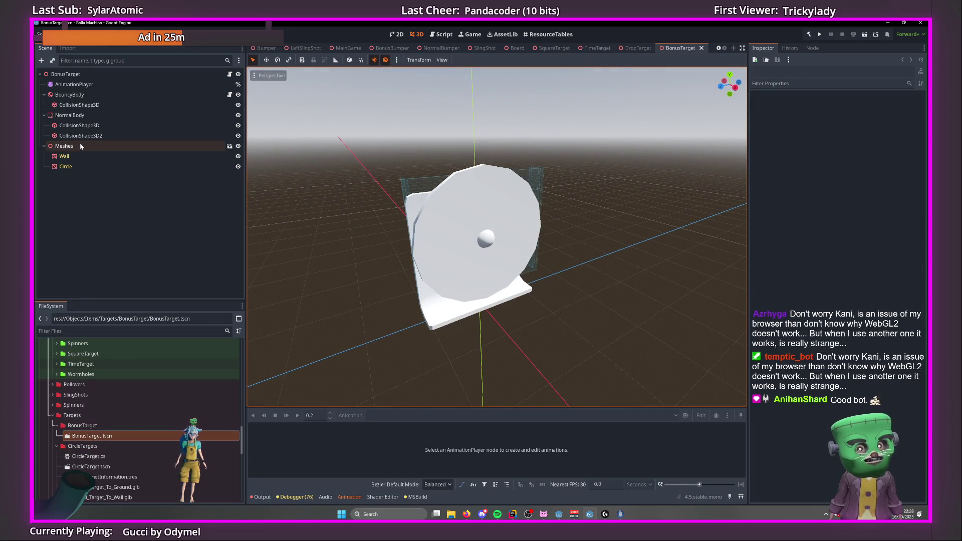
Quick-load a grey textured material into the Wall mesh's surface material override slot 0.
click(64, 146)
click(65, 155)
click(802, 136)
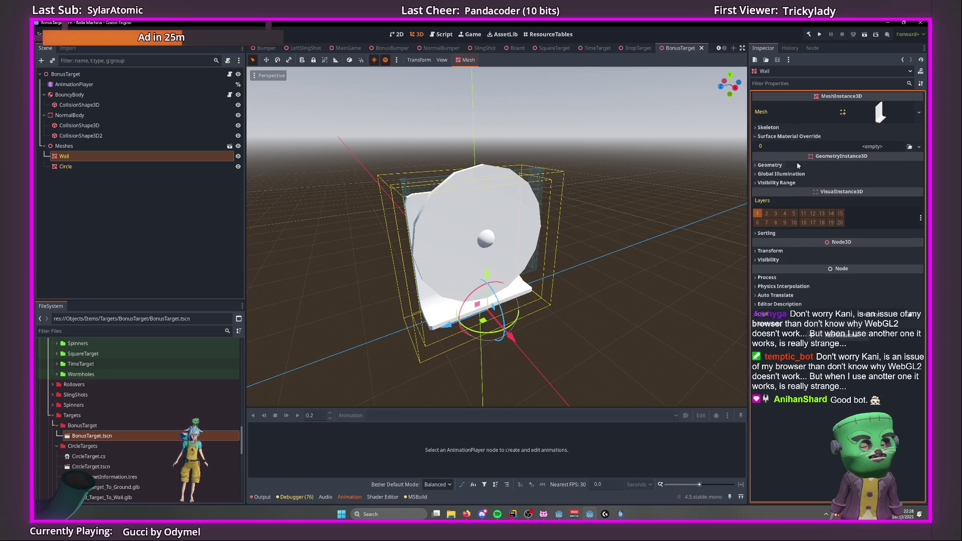
click(874, 147)
click(887, 203)
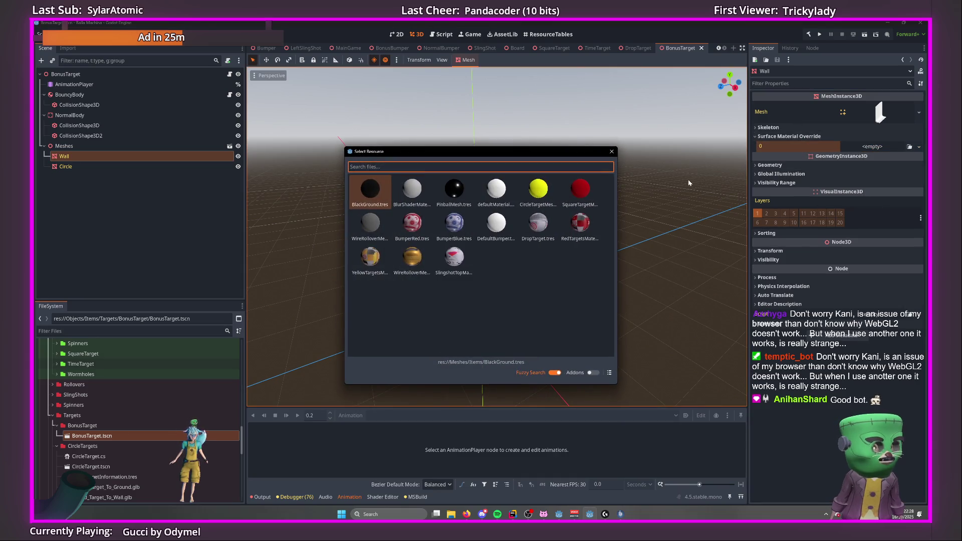
double_click(389, 256)
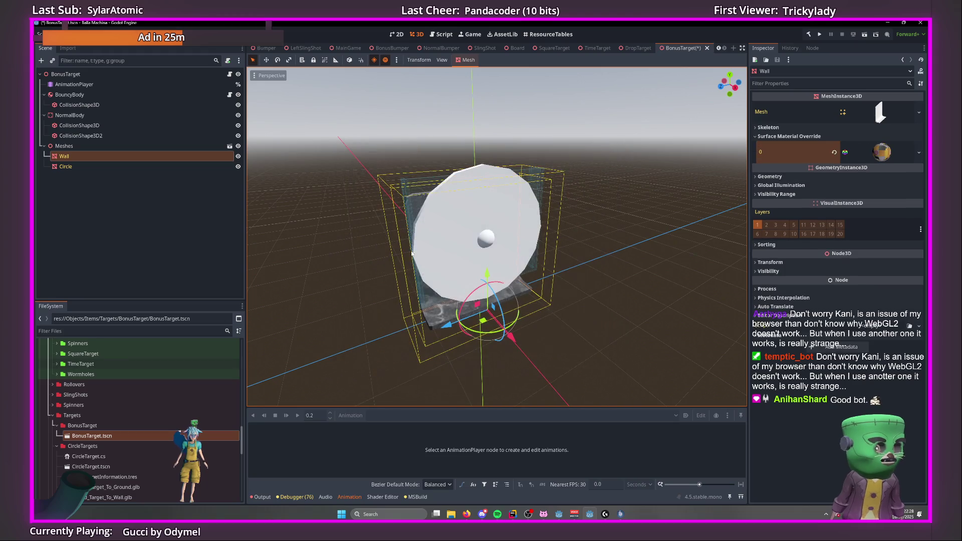
mouse_move(494, 294)
mouse_down()
mouse_move(531, 294)
mouse_move(506, 292)
mouse_move(517, 290)
mouse_up()
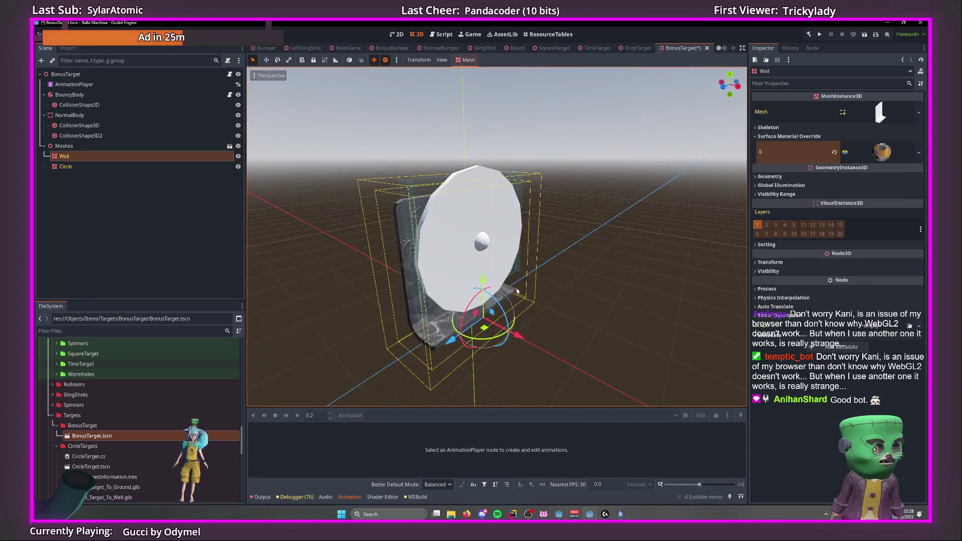
Apply the orange wood-textured target material to the Circle mesh's override slot.
click(126, 166)
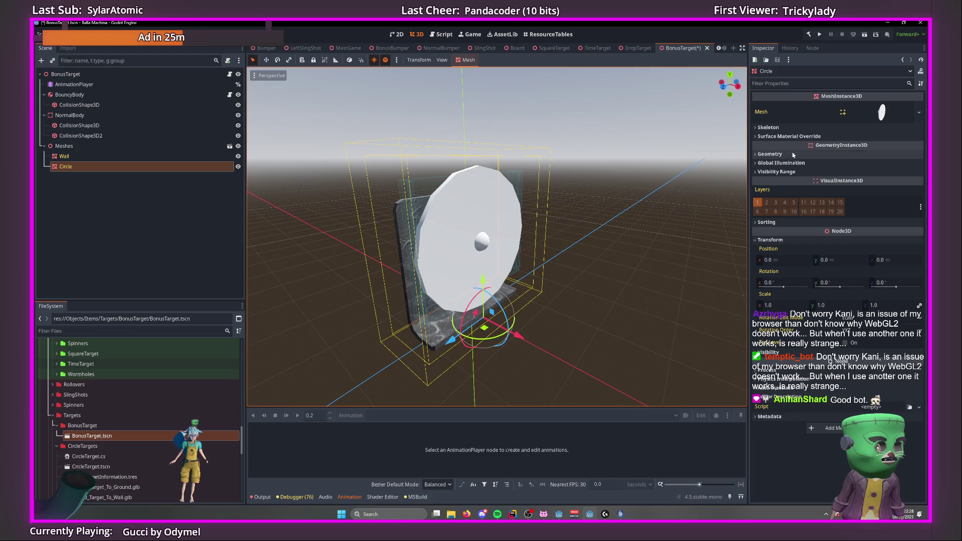
click(884, 149)
click(889, 211)
click(392, 267)
click(619, 294)
Orbit around the textured disc and take a screenshot of the target.
mouse_move(619, 294)
mouse_down()
mouse_move(596, 270)
mouse_move(619, 297)
mouse_move(718, 255)
mouse_move(584, 275)
mouse_move(622, 296)
mouse_move(624, 288)
mouse_move(587, 279)
mouse_move(555, 301)
mouse_move(627, 294)
mouse_move(697, 268)
mouse_move(693, 279)
mouse_move(674, 278)
mouse_move(684, 289)
mouse_move(624, 319)
mouse_up()
scroll(583, 279, up, 3)
mouse_move(531, 259)
mouse_down()
mouse_move(550, 290)
mouse_move(592, 304)
mouse_move(609, 296)
mouse_move(588, 300)
mouse_move(563, 253)
mouse_move(591, 294)
mouse_move(495, 254)
mouse_move(549, 270)
mouse_move(526, 266)
mouse_move(506, 278)
mouse_move(532, 285)
mouse_move(556, 204)
mouse_move(563, 211)
mouse_move(538, 263)
mouse_move(515, 276)
mouse_up()
scroll(609, 297, down, 3)
scroll(532, 285, down, 2)
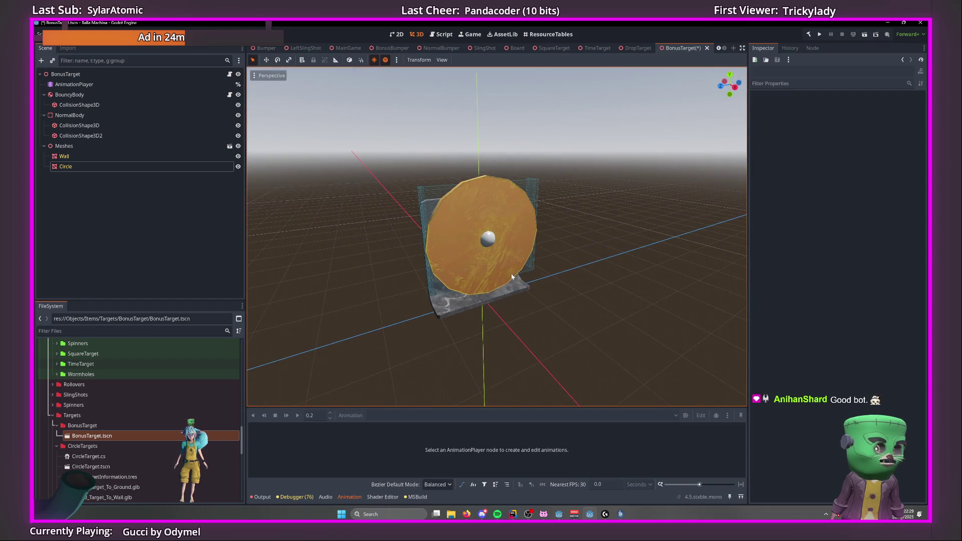
drag(400, 327, 367, 390)
key(super+shift+s)
drag(365, 356, 634, 106)
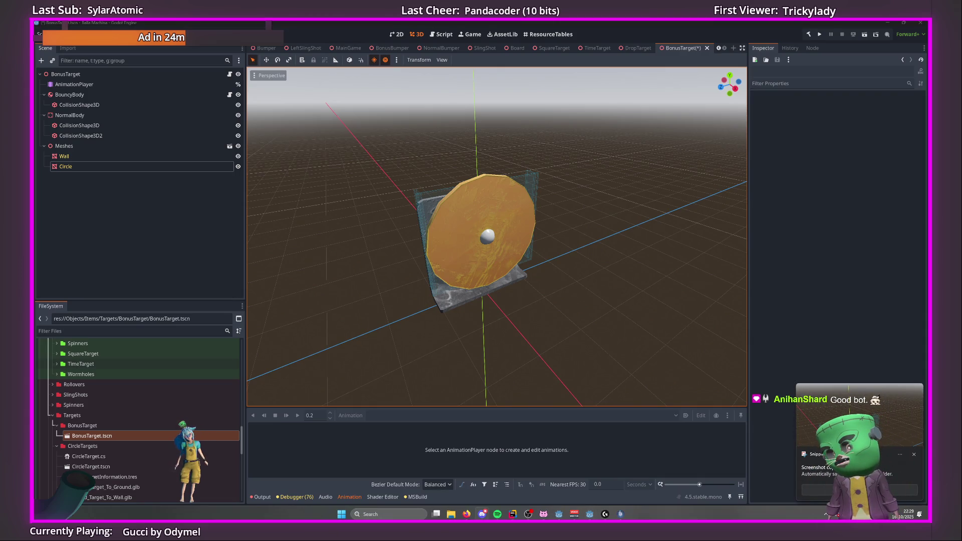
Attach a C# script BonusTarget.cs with default Node3D settings to the BonusTarget root node.
click(98, 185)
click(175, 75)
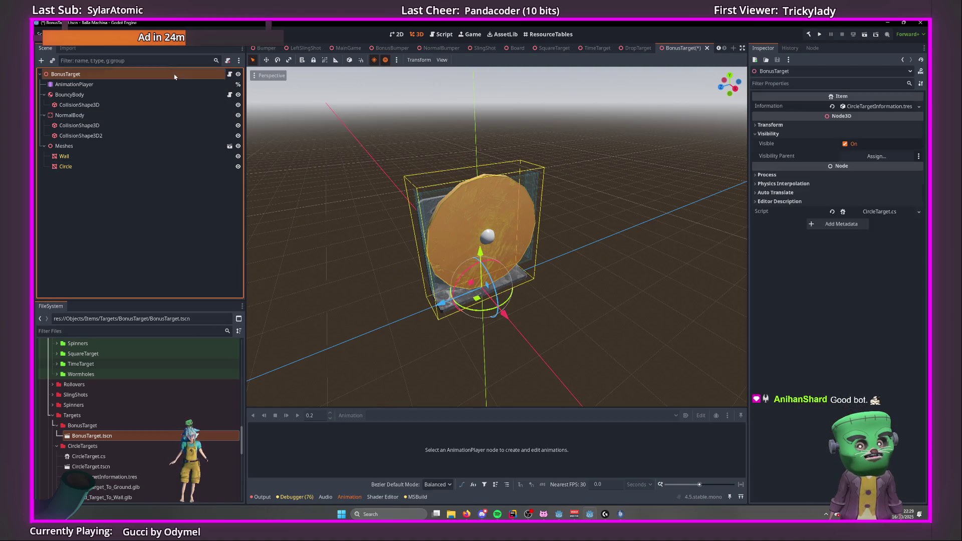
click(231, 60)
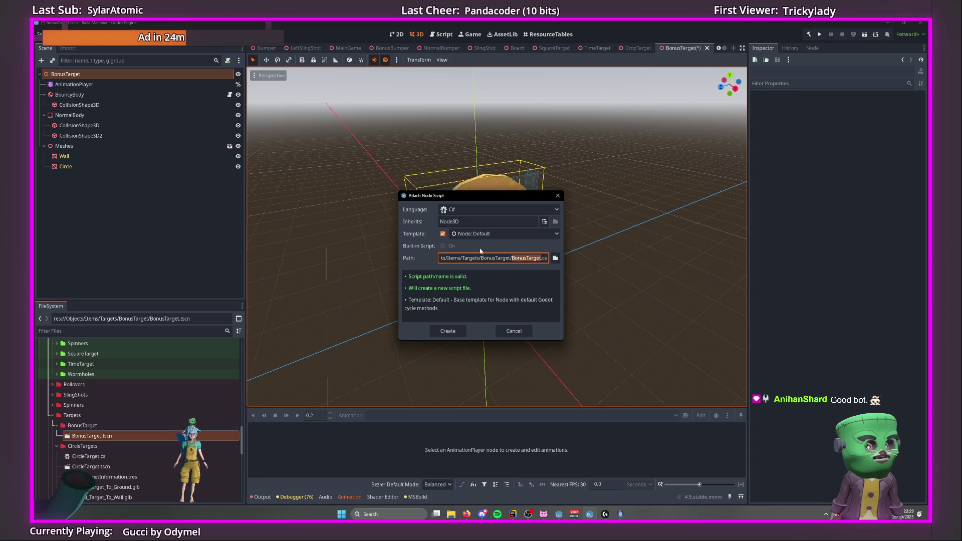
click(446, 329)
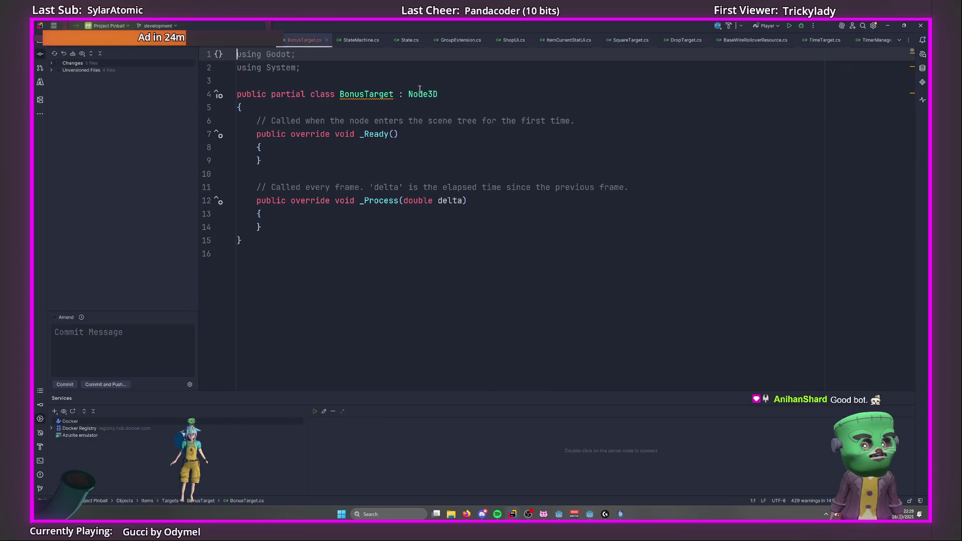
double_click(420, 89)
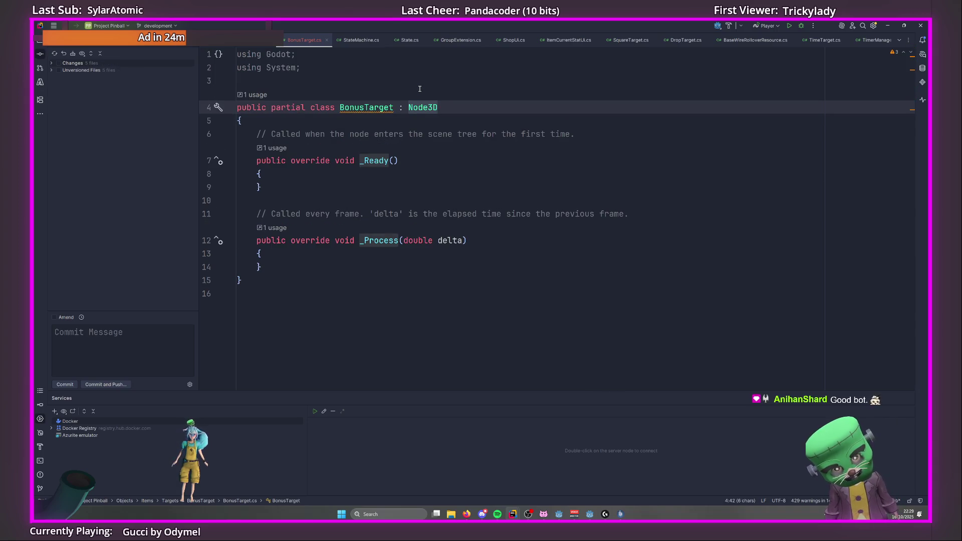
Change BonusTarget's base class to Target and view the TimeTarget.tscn commit diff.
text(Target)
key(Down)
key(Down)
key(Down)
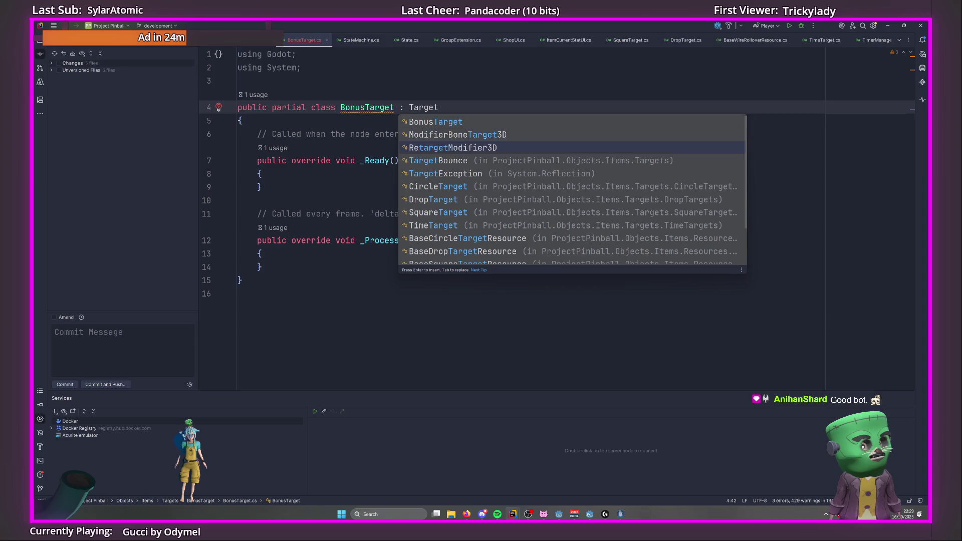
double_click(70, 63)
double_click(98, 98)
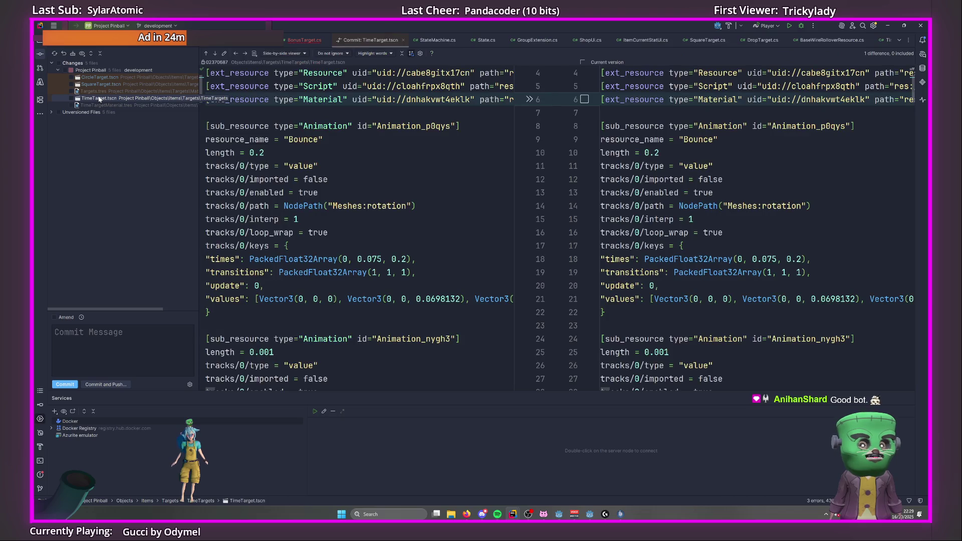
Expand the Targets and BonusTarget folders in the Project tree.
key(alt+1)
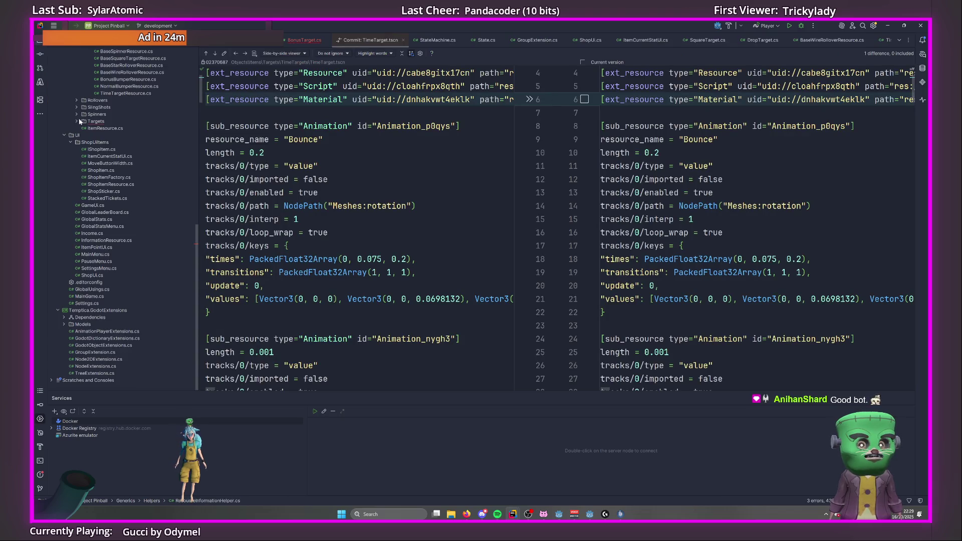
click(78, 121)
click(83, 129)
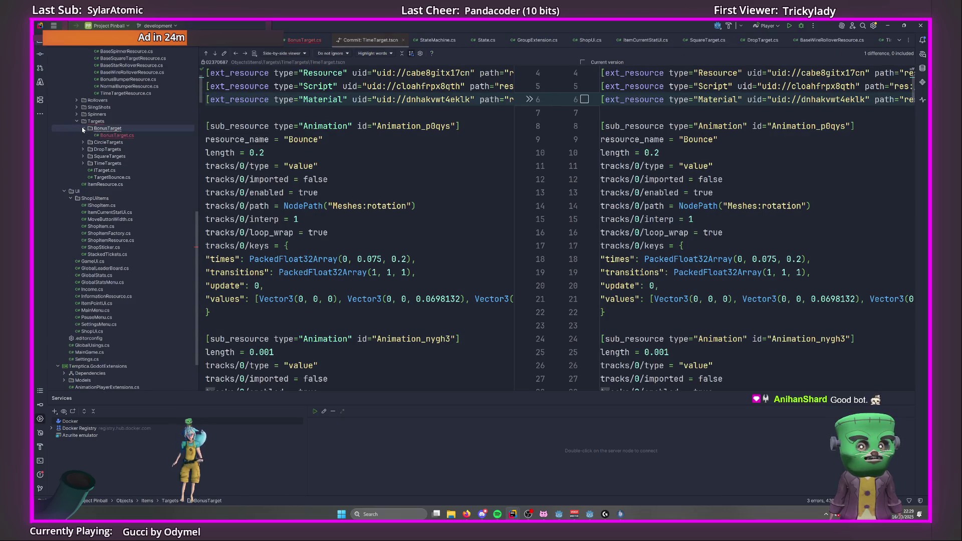
Review TimeTarget.cs's Item and ITarget base types, then reopen BonusTarget.cs.
click(84, 164)
double_click(115, 170)
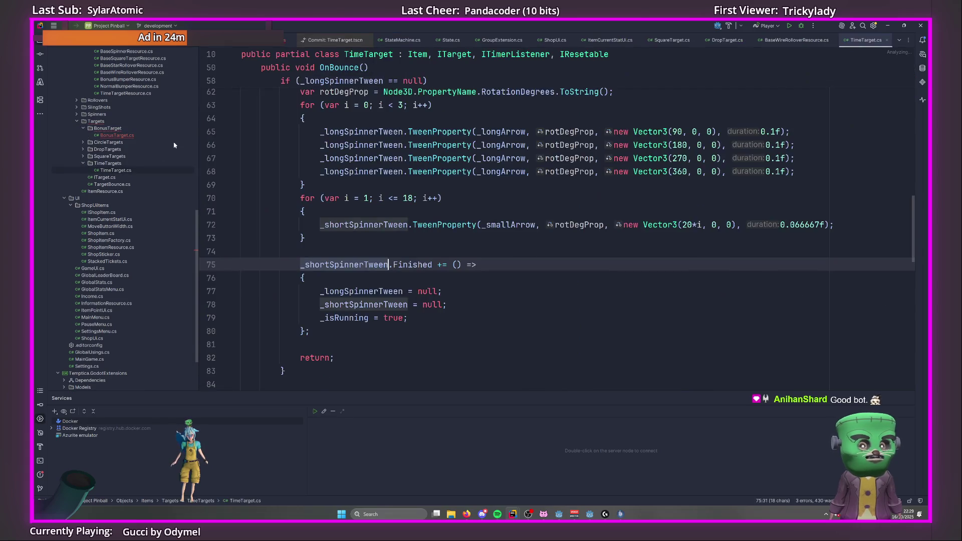
scroll(437, 174, up, 15)
drag(408, 121, 616, 125)
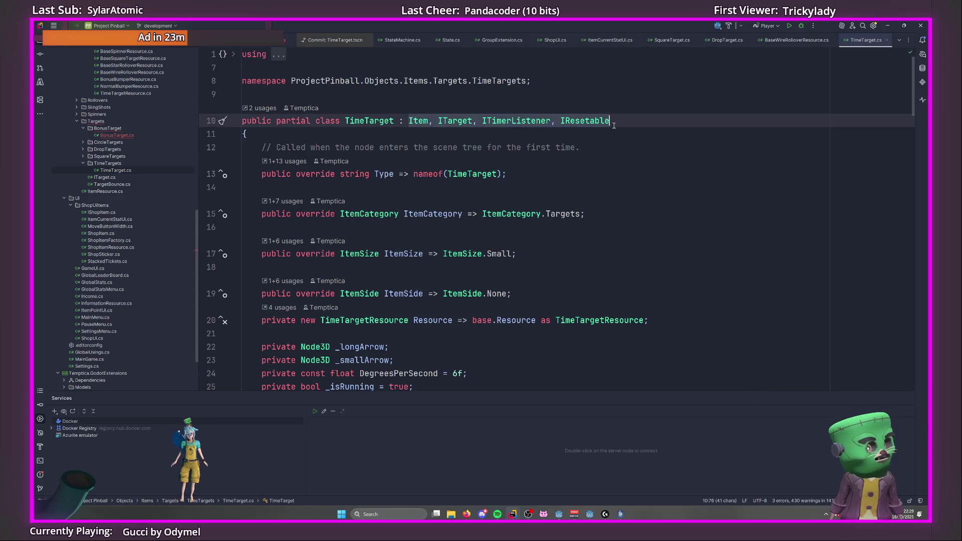
click(501, 147)
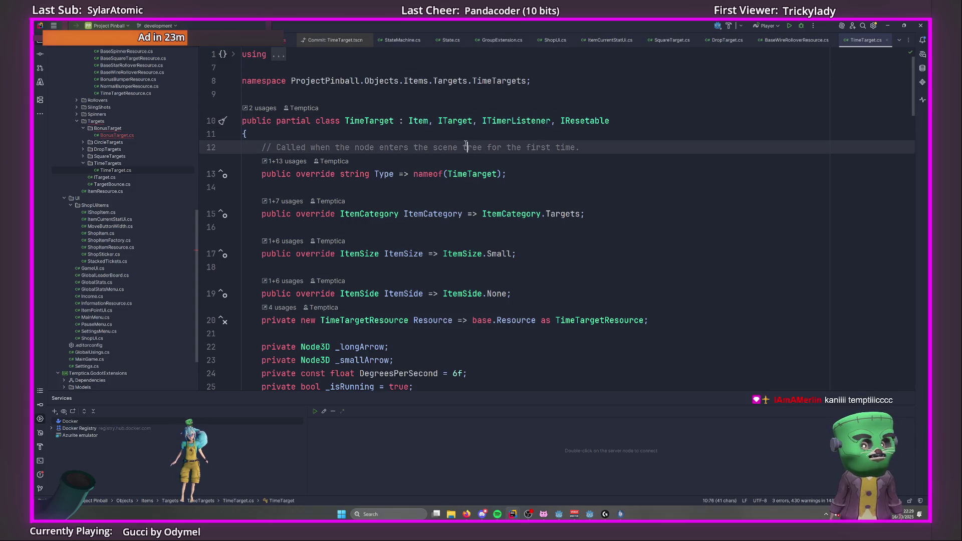
drag(408, 120, 476, 120)
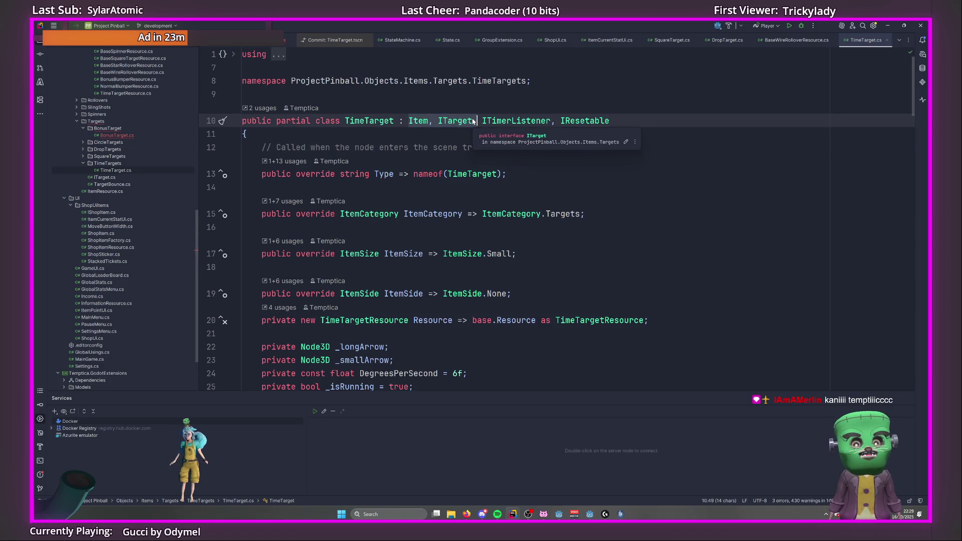
double_click(129, 137)
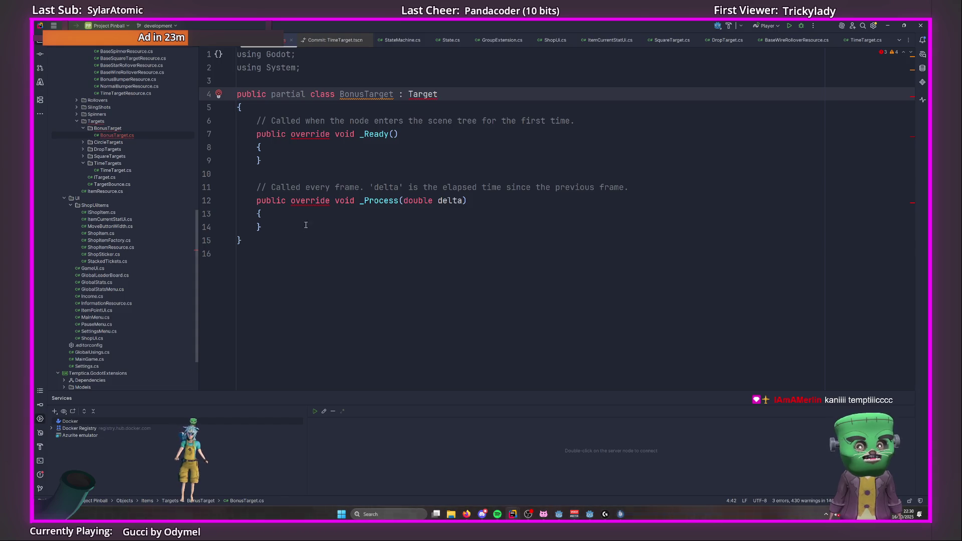
Make BonusTarget derive from Item, ITarget, import the using, and generate missing members.
drag(438, 94, 406, 94)
text(Item, ITarget,)
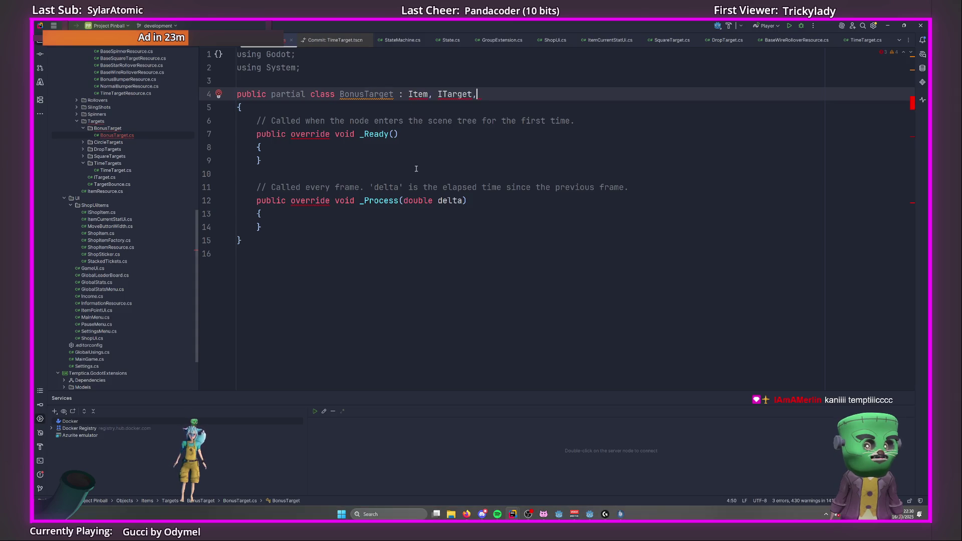
key(alt+Return)
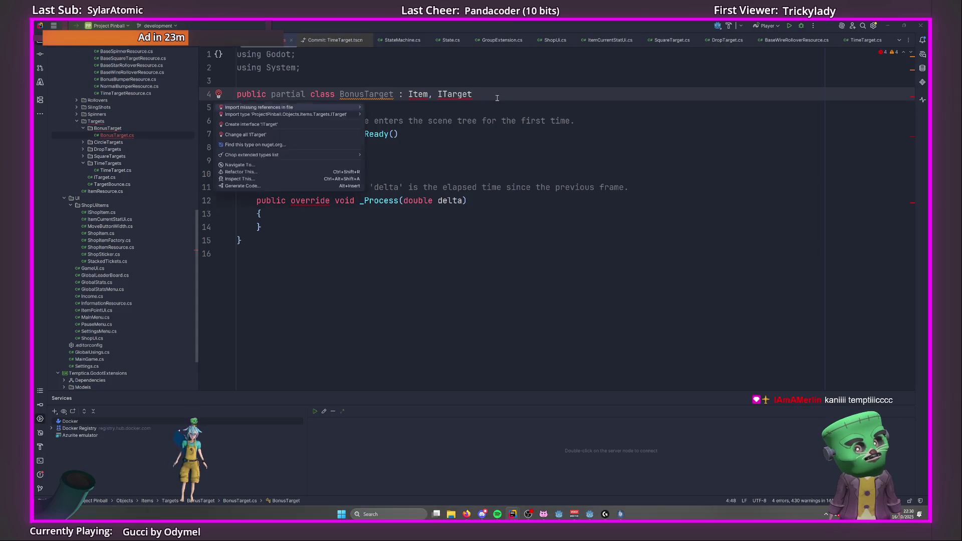
key(Return)
key(alt+Return)
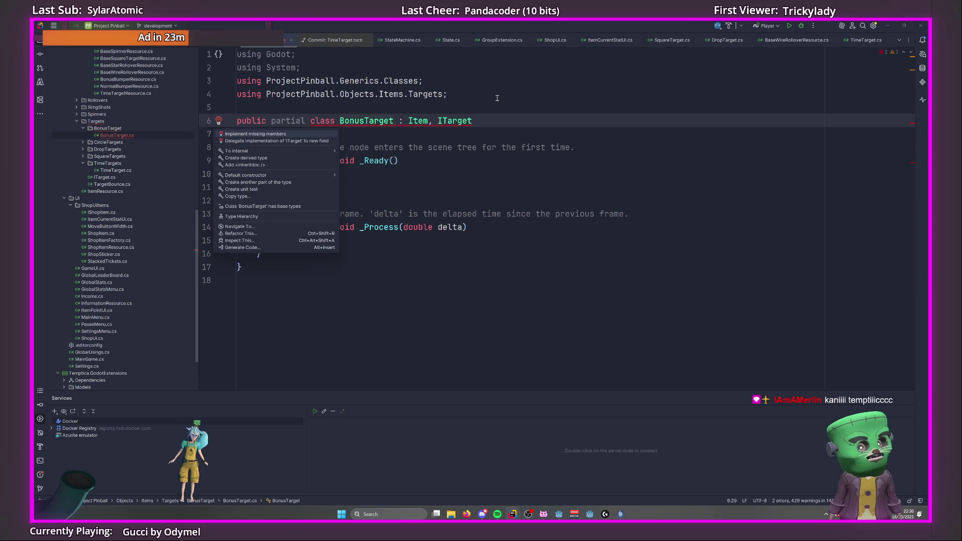
key(Return)
key(Return)
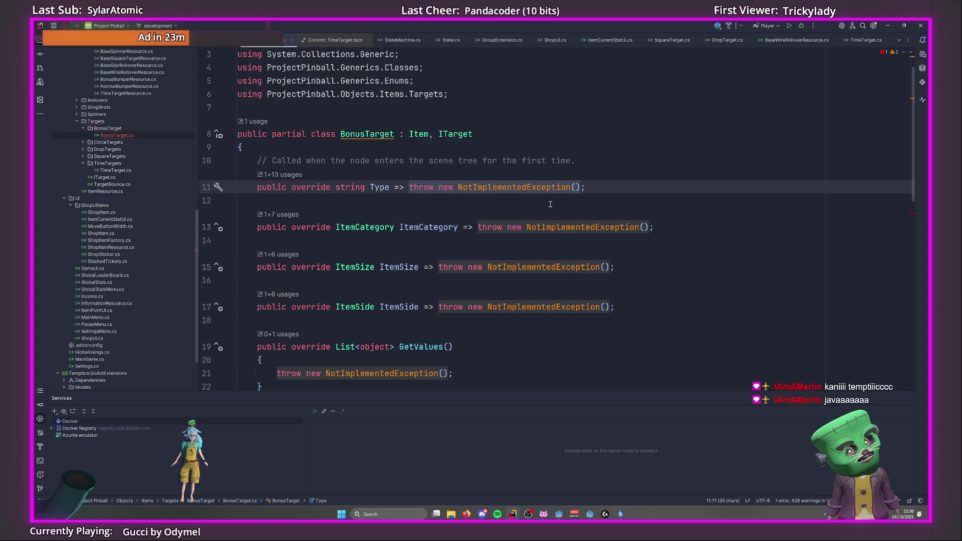
Set Type to nameof(BonusTarget) and the category to ItemCategory.Targets.
text(na;)
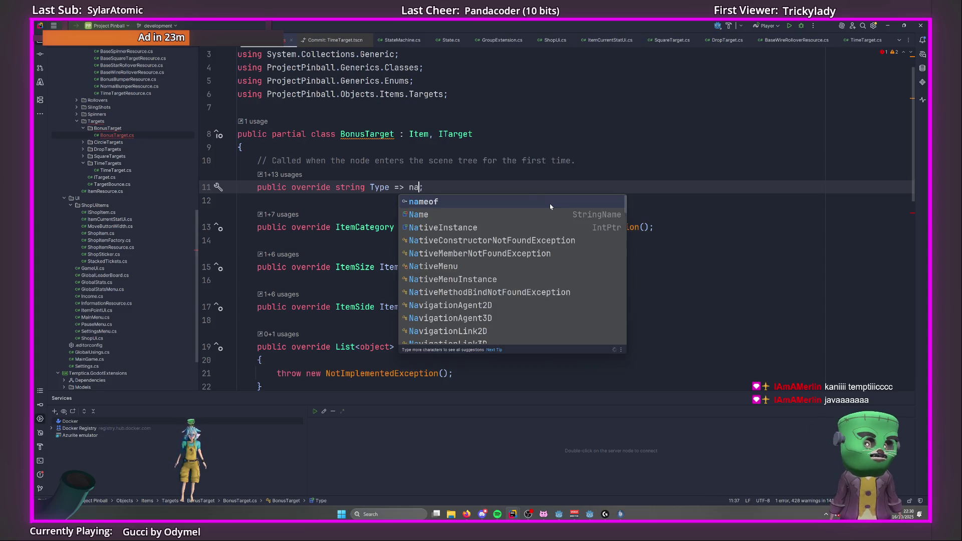
key(Tab)
key(Down)
key(Down)
key(ctrl+Right)
key(ctrl+Right)
key(ctrl+Right)
key(ctrl+w)
key(ctrl+w)
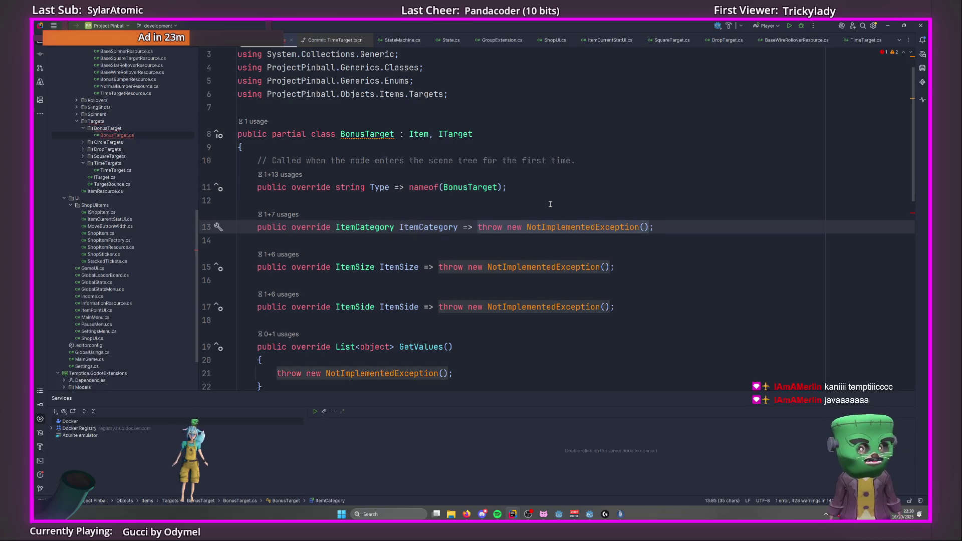
text(Ite)
key(Return)
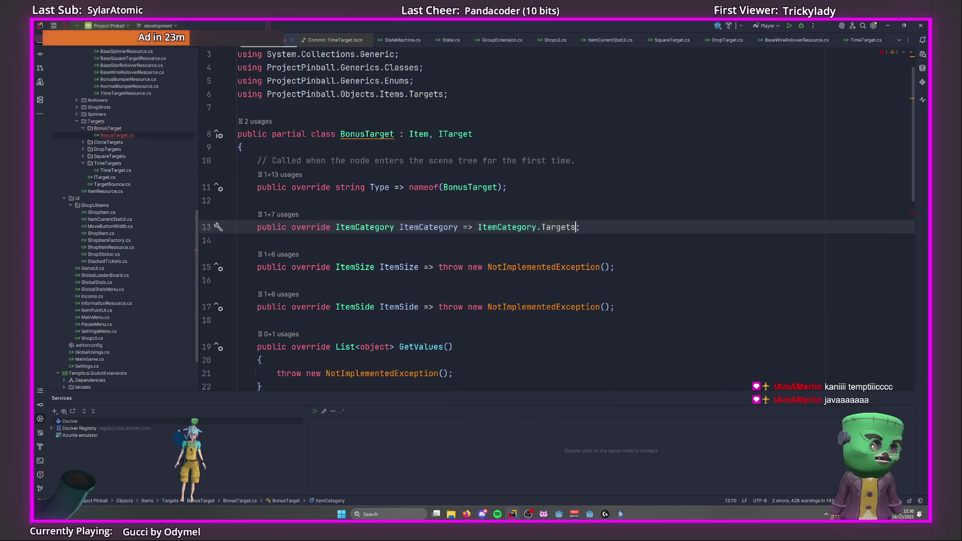
Set the size to ItemSize.Small and the side to ItemSide.None.
key(Down)
key(Down)
key(ctrl+Right)
key(ctrl+Right)
key(ctrl+Right)
key(ctrl+w)
key(ctrl+w)
text(sma)
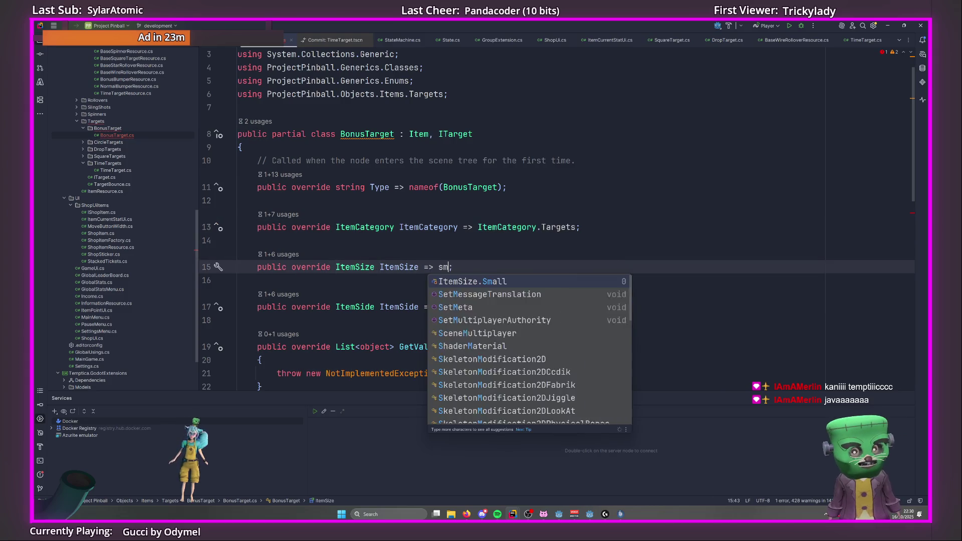
key(Return)
key(Down)
key(Down)
key(ctrl+Right)
key(ctrl+Right)
key(ctrl+Right)
key(ctrl+w)
key(ctrl+w)
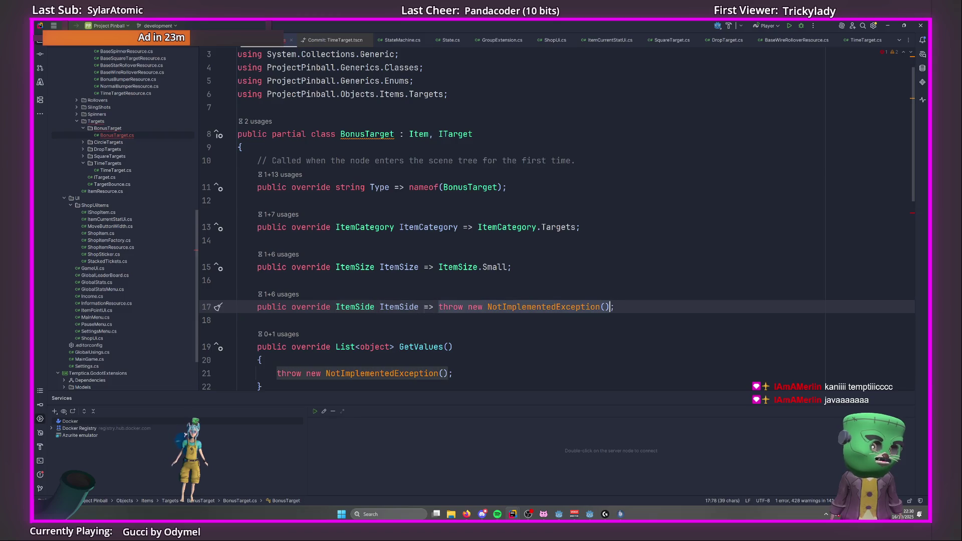
text(non)
key(Return)
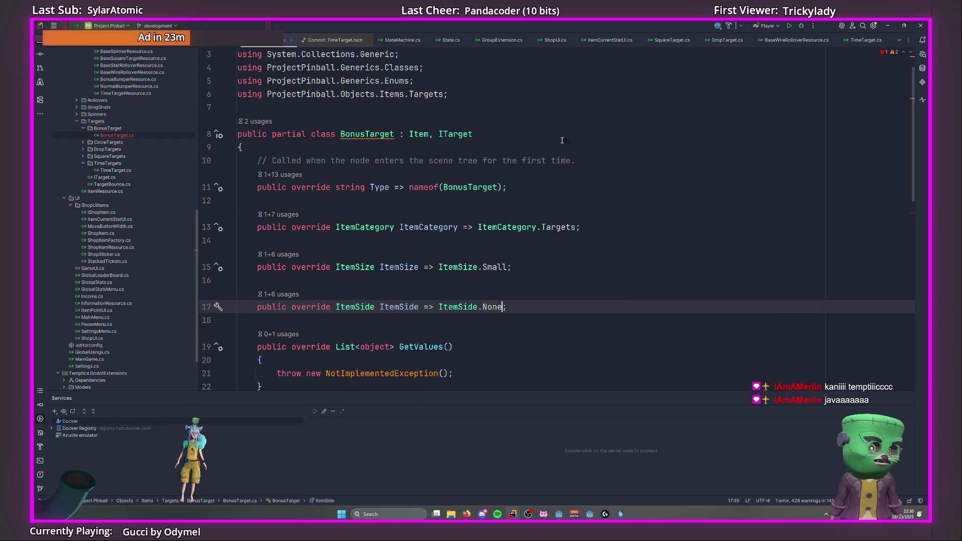
Wrap the BonusTarget class in its matching namespace.
scroll(511, 131, down, 2)
scroll(461, 229, up, 1)
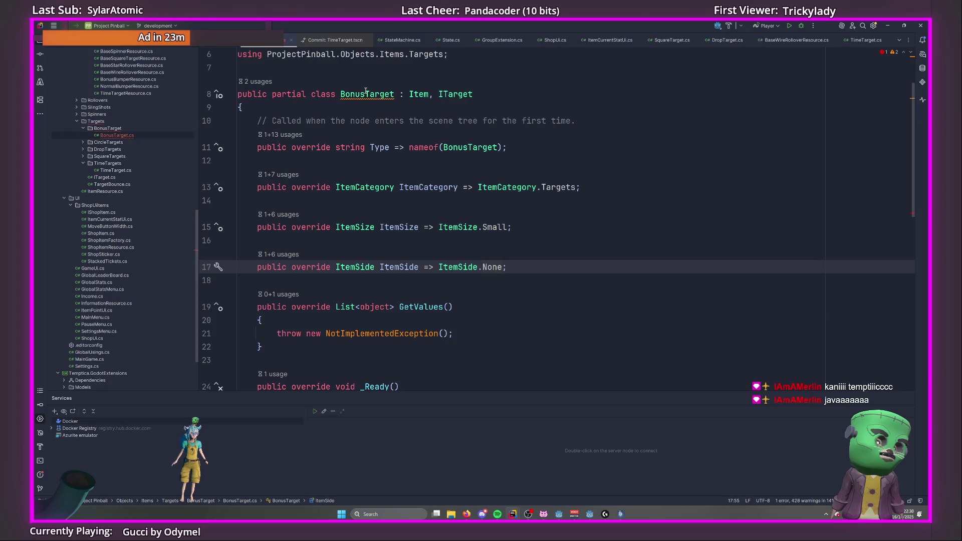
key(alt+shift+Return)
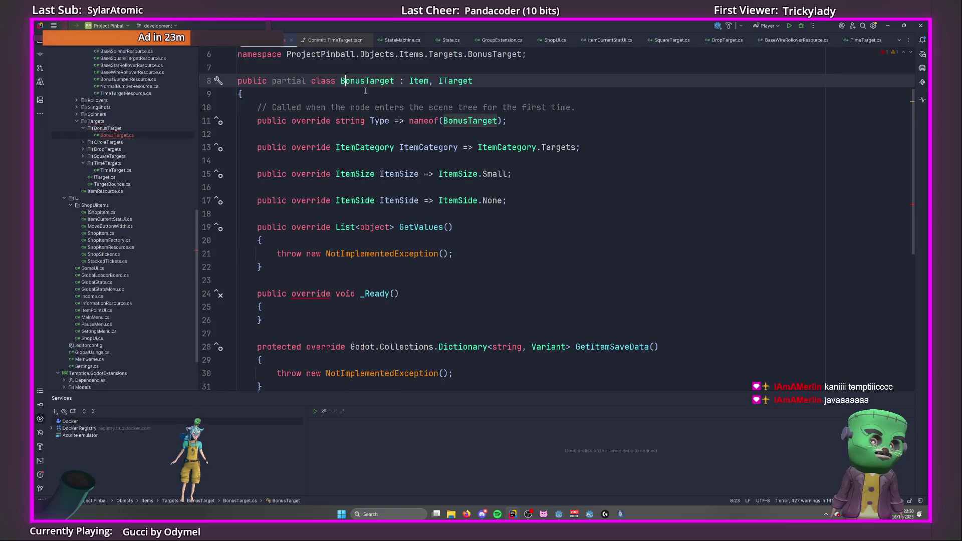
Go from BonusTarget's GetValues override to the Item class declaration.
scroll(366, 91, down, 3)
scroll(451, 225, up, 3)
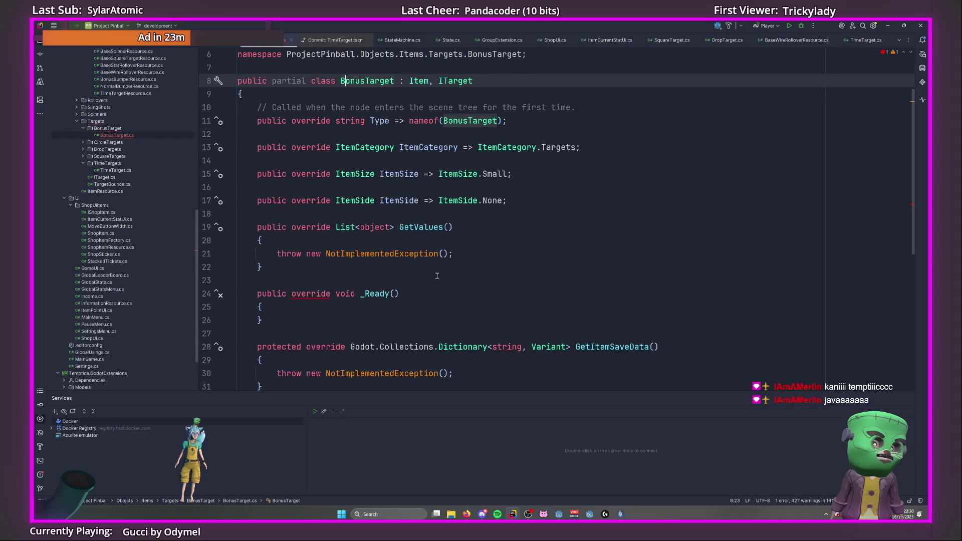
click(414, 227)
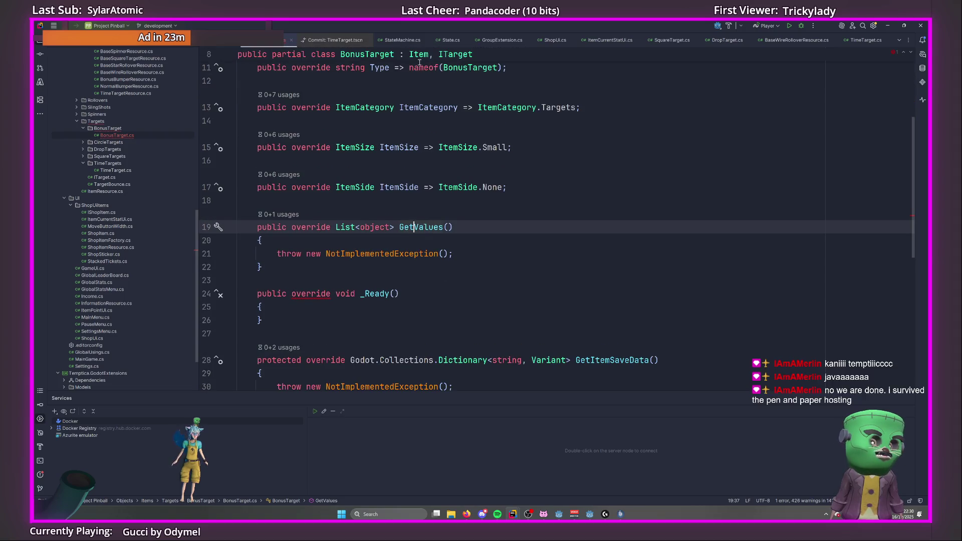
scroll(420, 84, up, 5)
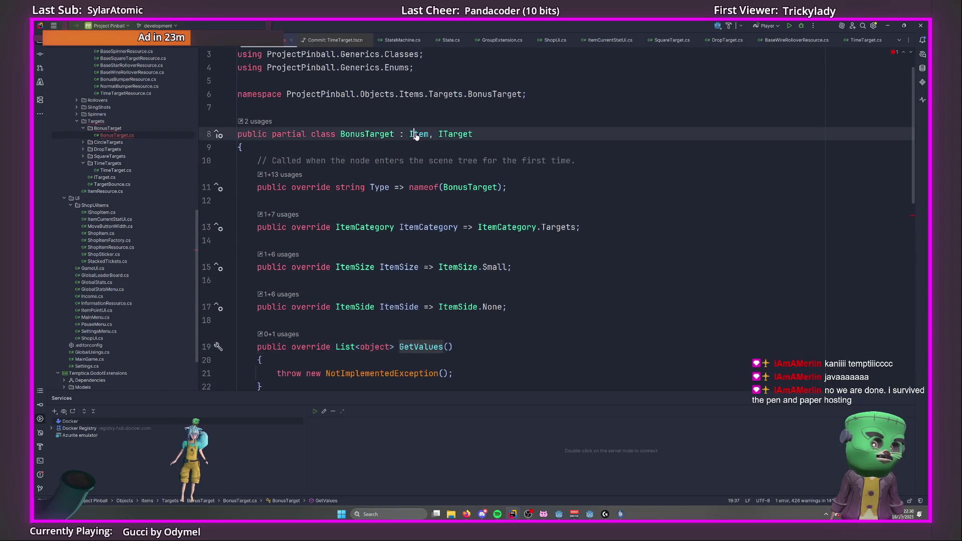
ctrl+click(417, 130)
Delete the abstract GetValues declaration from Item.cs.
scroll(416, 274, down, 10)
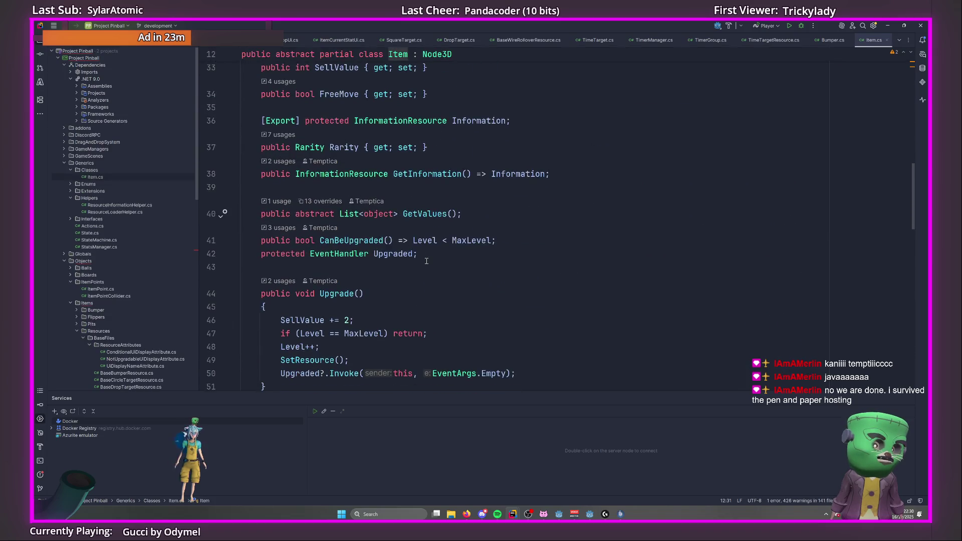
scroll(426, 260, down, 15)
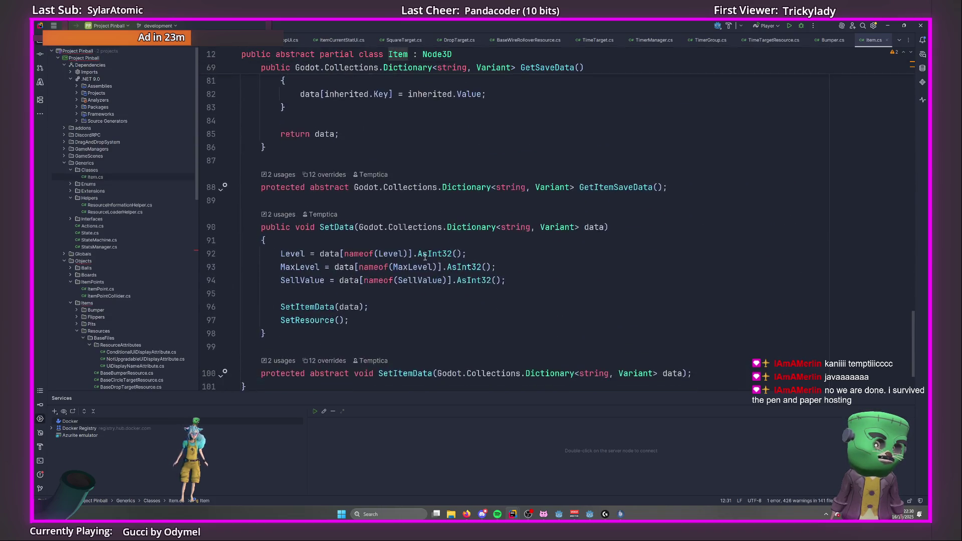
scroll(425, 257, up, 10)
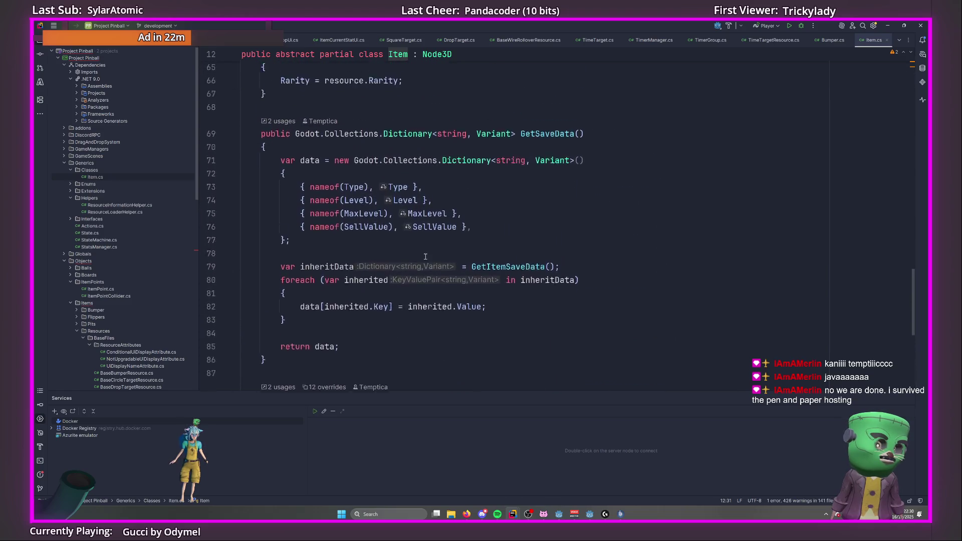
scroll(426, 256, up, 8)
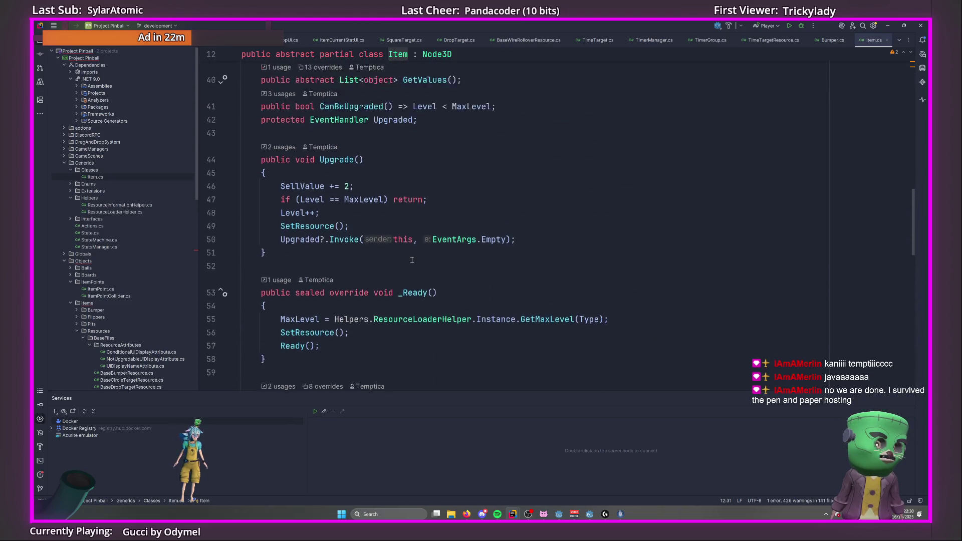
scroll(416, 259, up, 3)
drag(601, 305, 603, 266)
key(BackSpace)
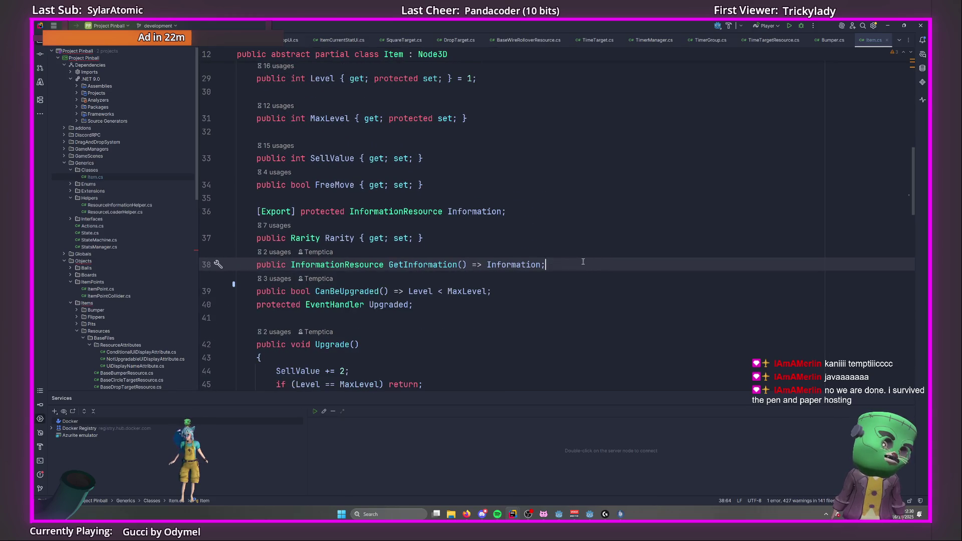
Check Item's CanBeUpgraded code, then open BonusTarget.cs again.
scroll(127, 294, down, 5)
click(393, 291)
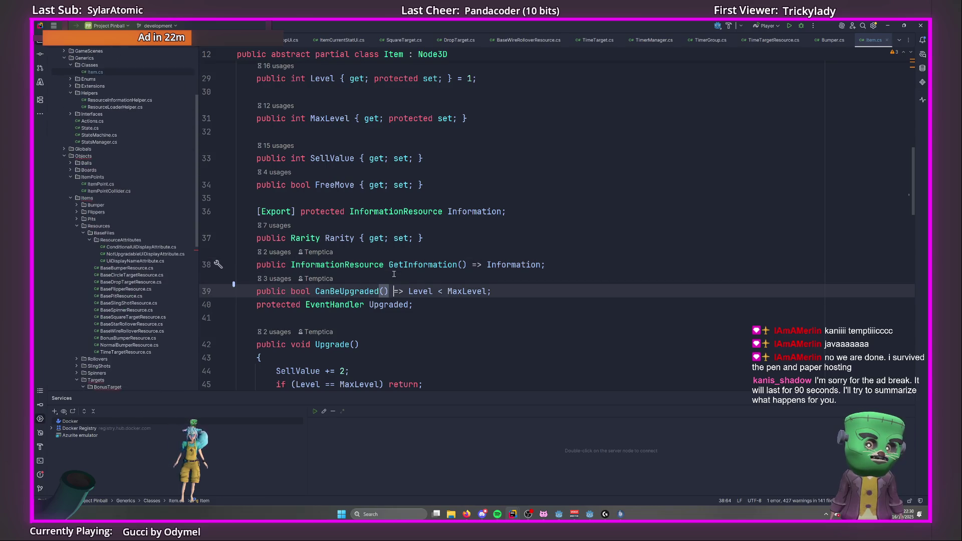
double_click(117, 289)
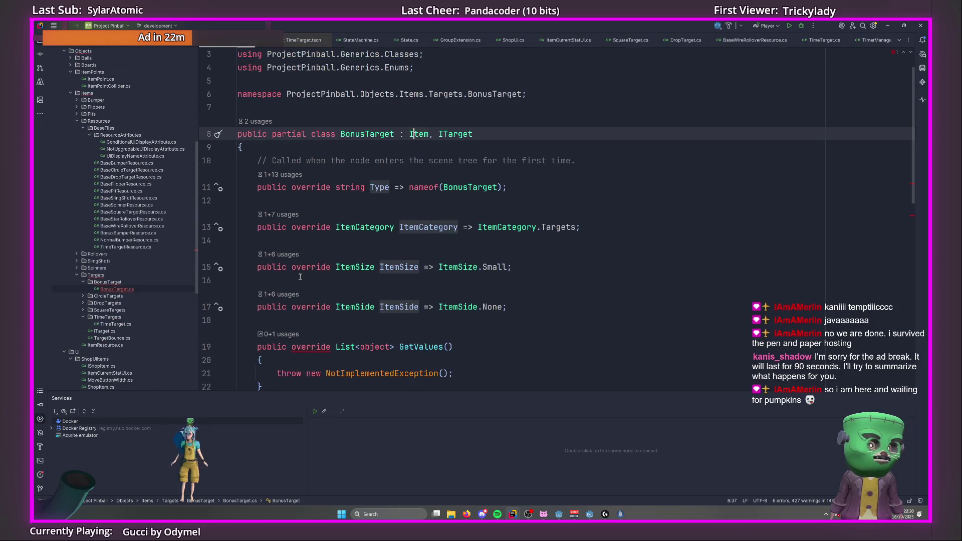
Look over BonusTarget's unmatched GetValues method, then reopen Item.cs from its base type.
scroll(342, 266, down, 2)
drag(257, 187, 323, 248)
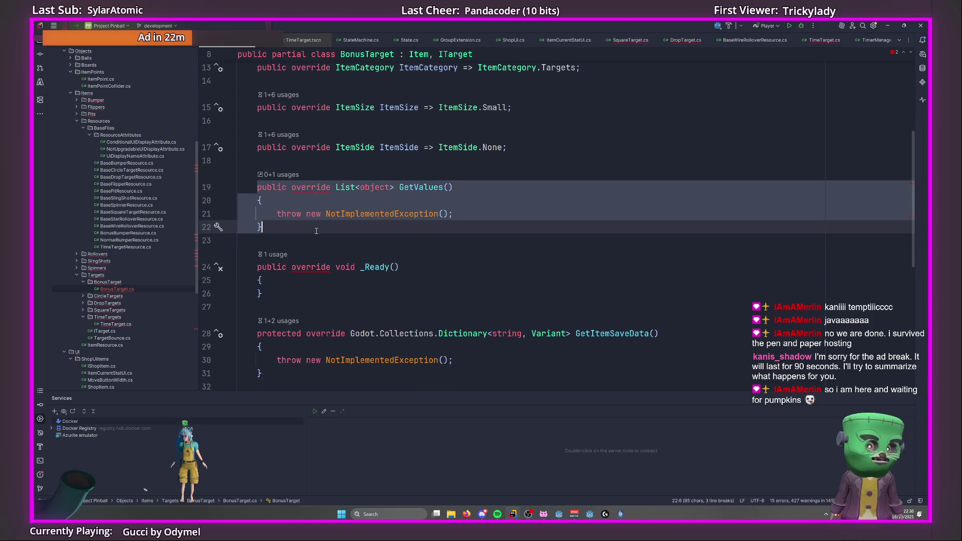
key(Escape)
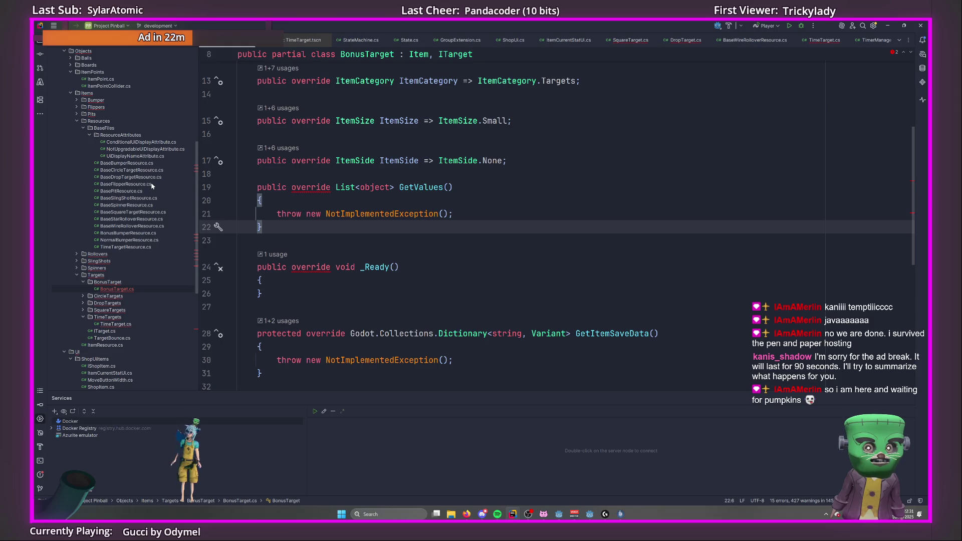
click(432, 54)
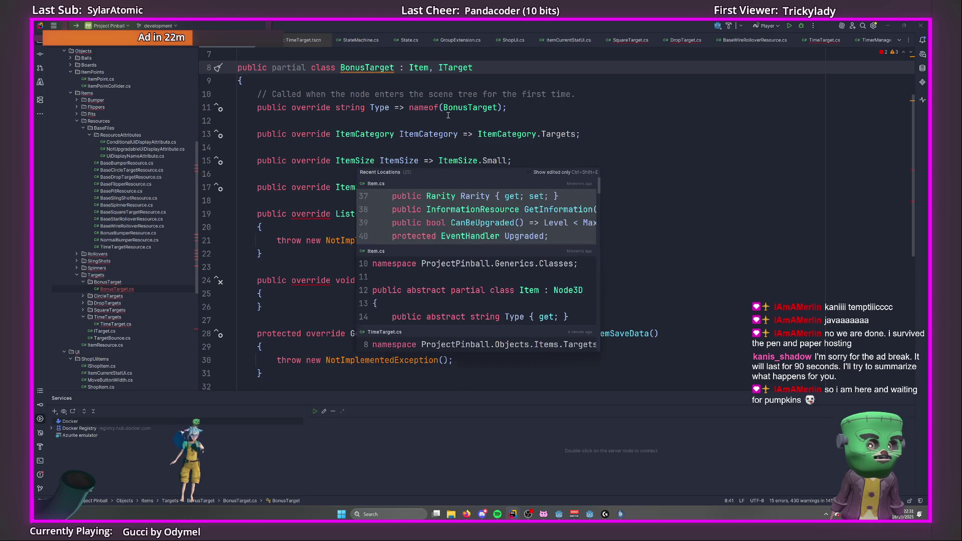
click(482, 187)
scroll(417, 68, down, 2)
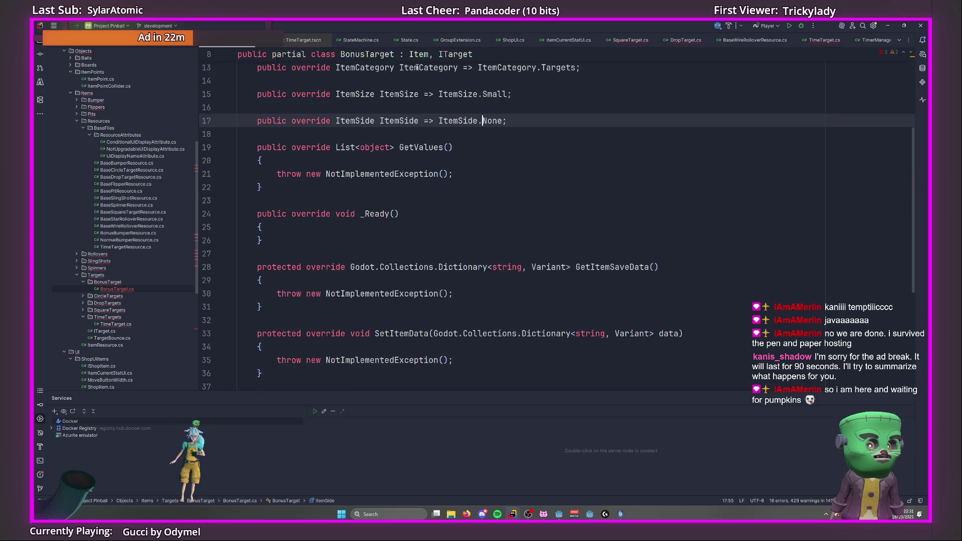
scroll(417, 68, up, 5)
ctrl+click(418, 99)
scroll(483, 217, down, 5)
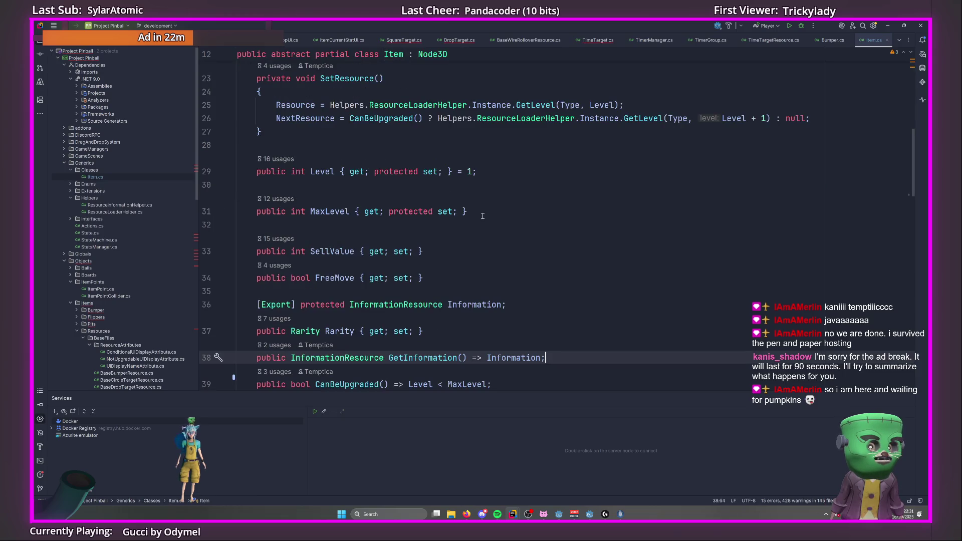
Run Safe Delete on Item's abstract GetValues, including all its overrides.
scroll(504, 202, down, 3)
click(426, 278)
key(alt+Return)
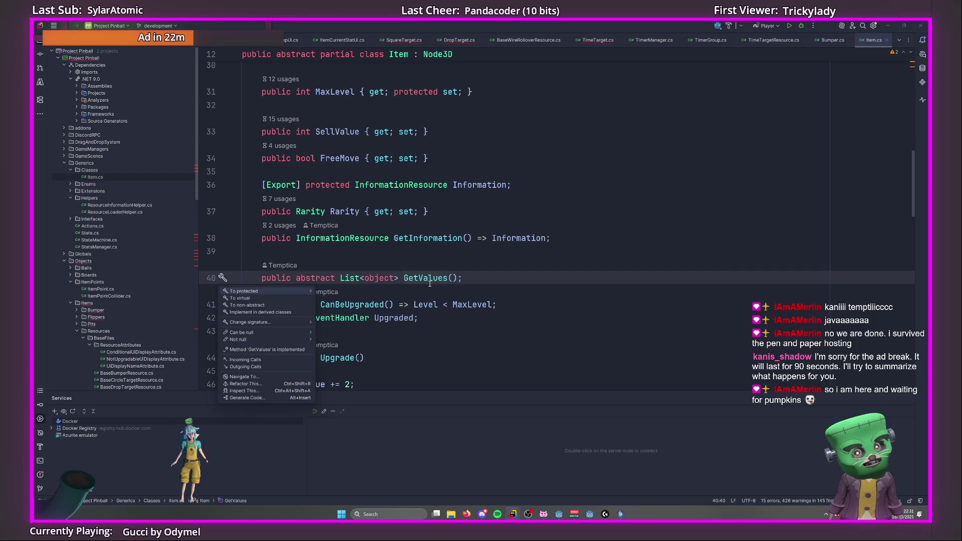
key(Down)
key(Down)
key(Down)
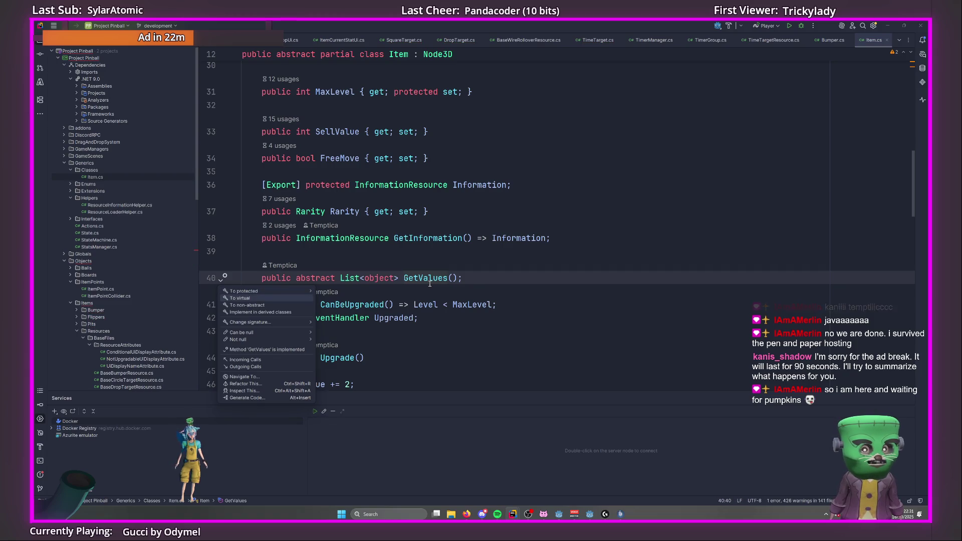
key(Down)
key(Down)
key(Return)
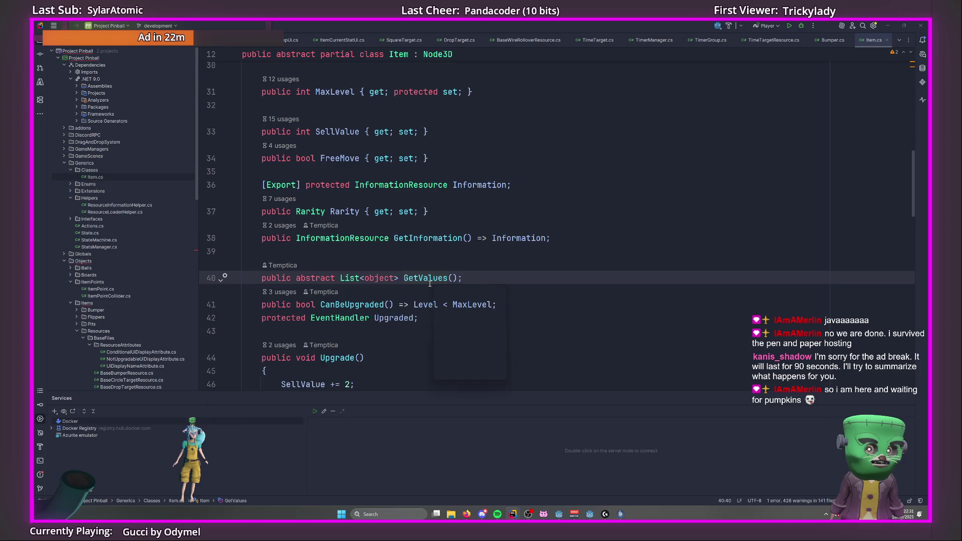
key(Down)
key(Down)
key(Down)
key(Up)
key(Up)
key(Up)
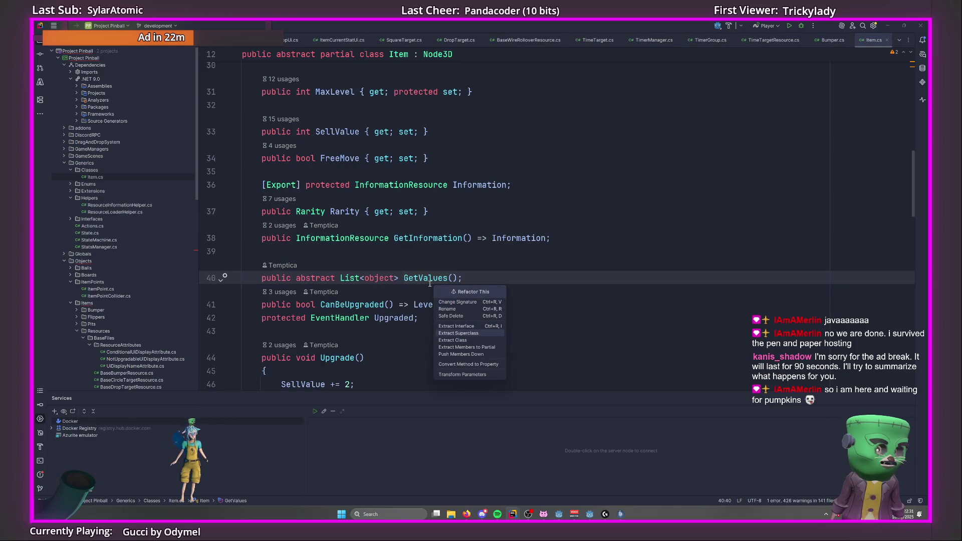
key(Return)
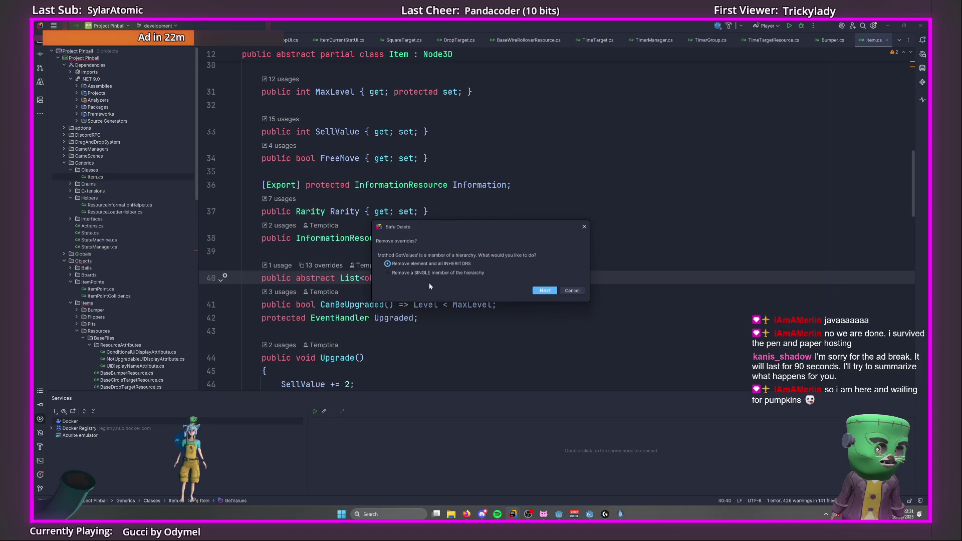
key(Return)
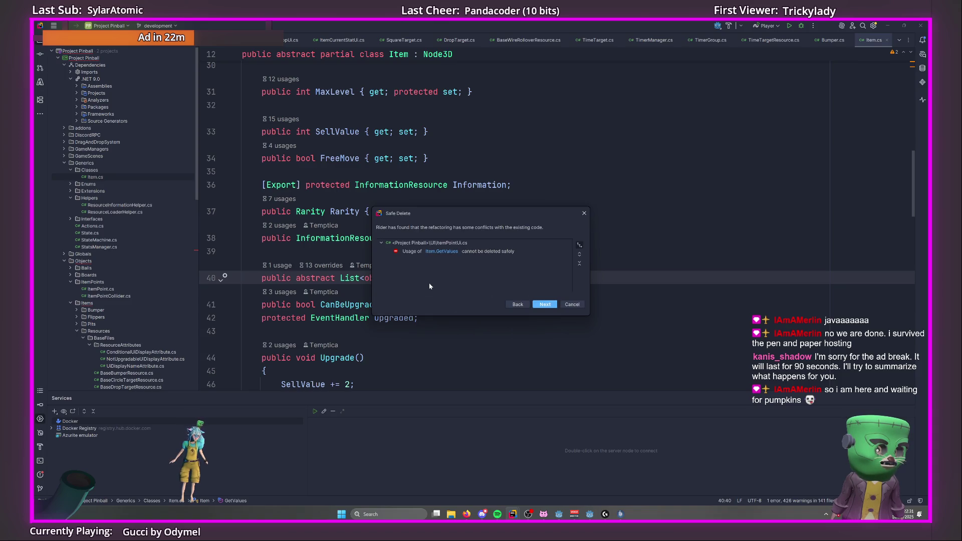
Jump to the conflicting GetValues usage in ItemPointUi.cs's SetValues.
click(463, 253)
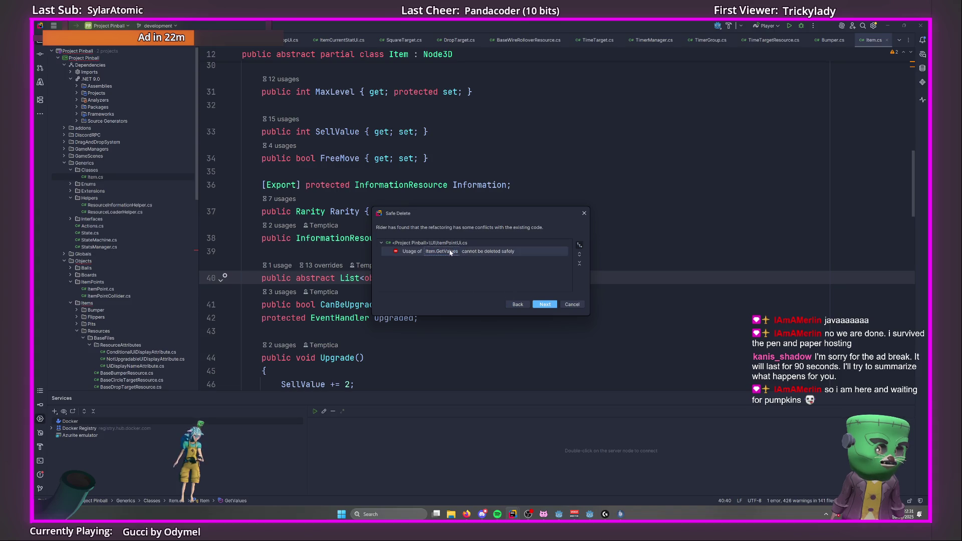
double_click(450, 252)
scroll(299, 235, down, 1)
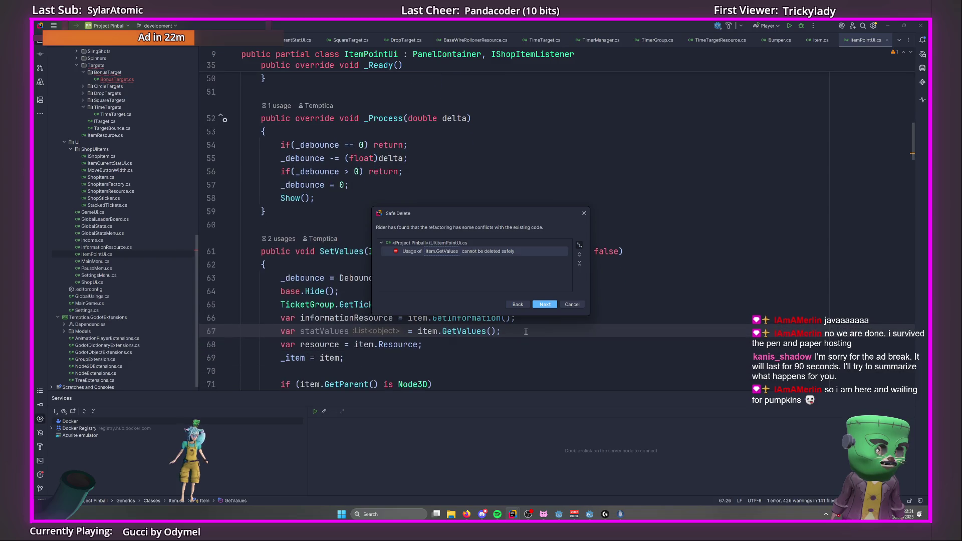
Confirm the GetValues deletion and remove the statValues line from SetValues.
click(549, 306)
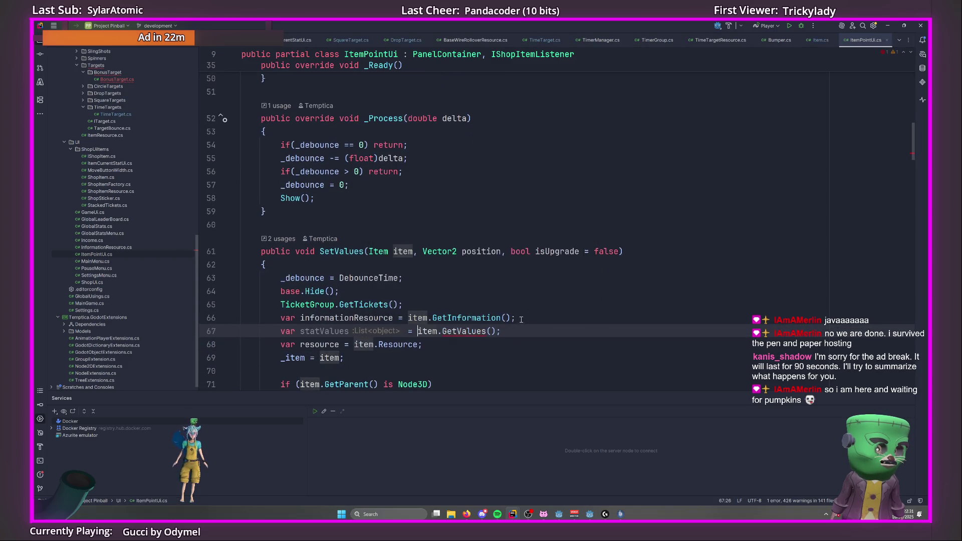
drag(469, 329, 516, 318)
scroll(476, 280, down, 3)
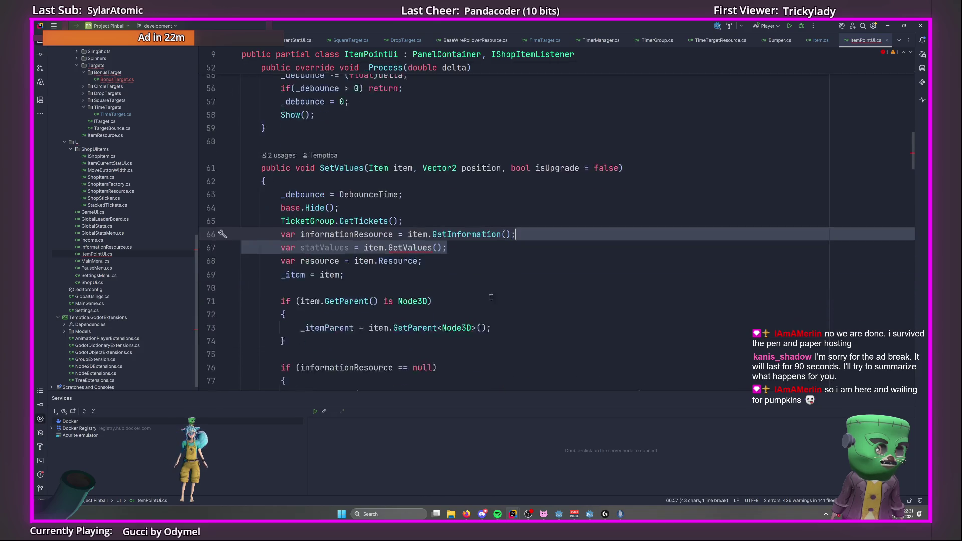
key(BackSpace)
scroll(480, 248, down, 9)
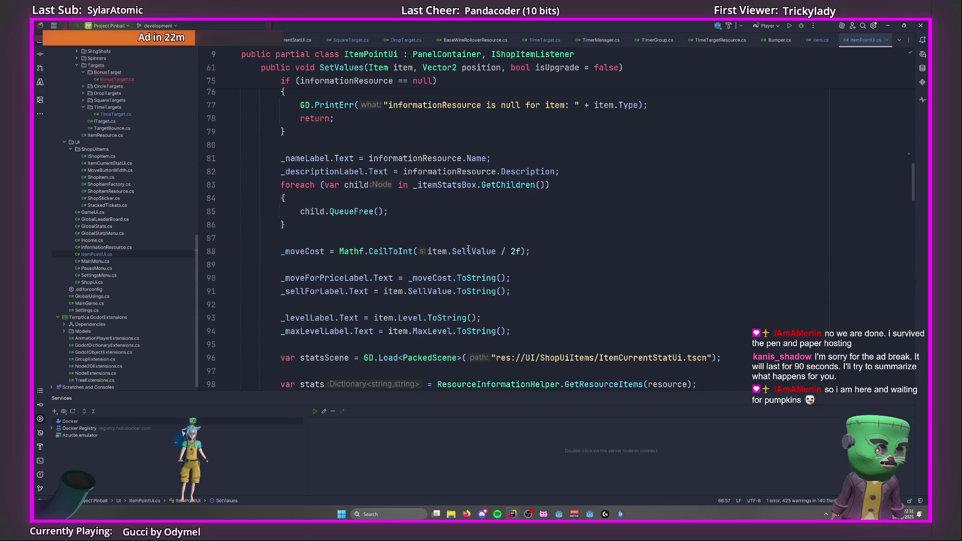
scroll(481, 247, down, 4)
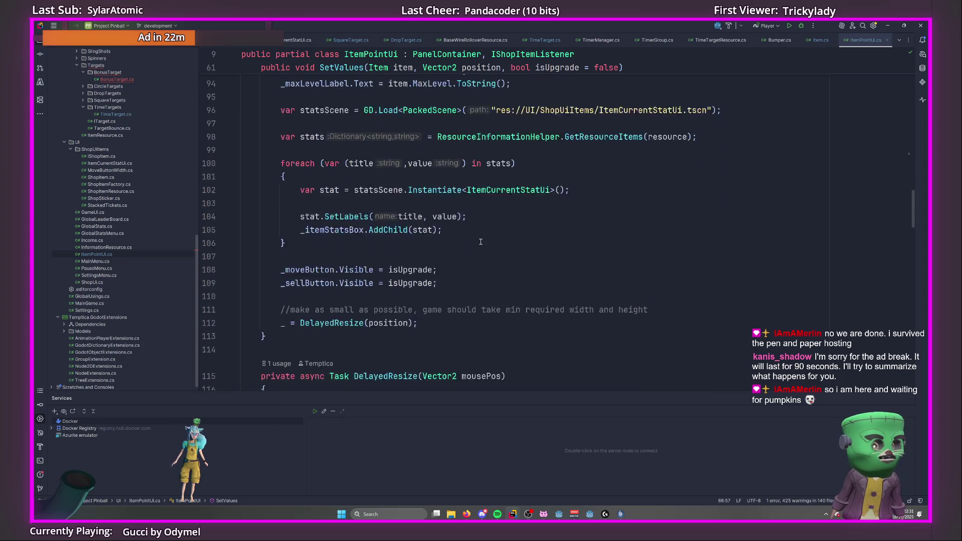
scroll(440, 281, up, 3)
Start an '//upgrade' comment on a new line after the stats loop in SetValues.
key(ctrl+alt+Left)
key(ctrl+alt+Left)
key(ctrl+alt+Right)
key(ctrl+alt+Right)
scroll(461, 277, up, 3)
scroll(401, 256, down, 3)
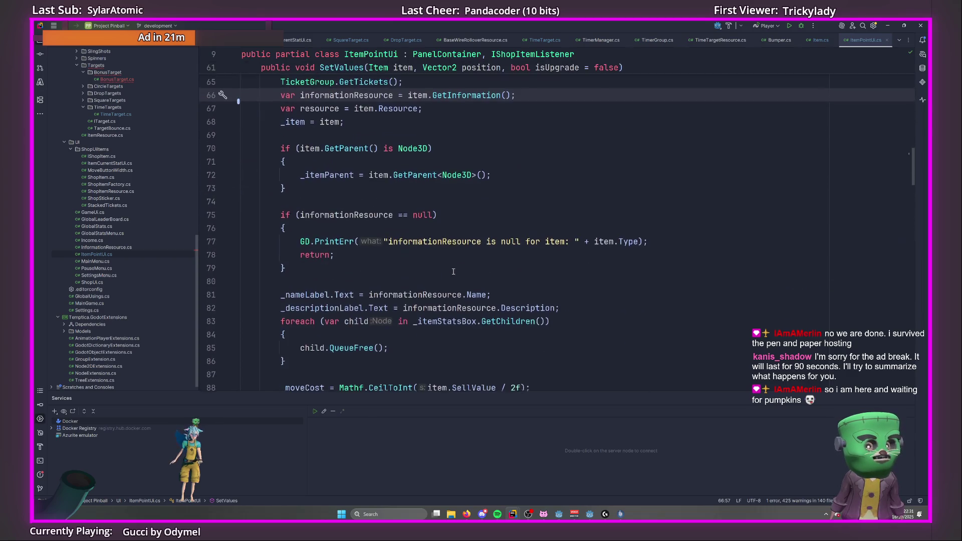
scroll(348, 237, down, 1)
scroll(348, 237, down, 2)
scroll(348, 234, down, 2)
scroll(349, 234, down, 3)
scroll(365, 253, down, 1)
click(371, 264)
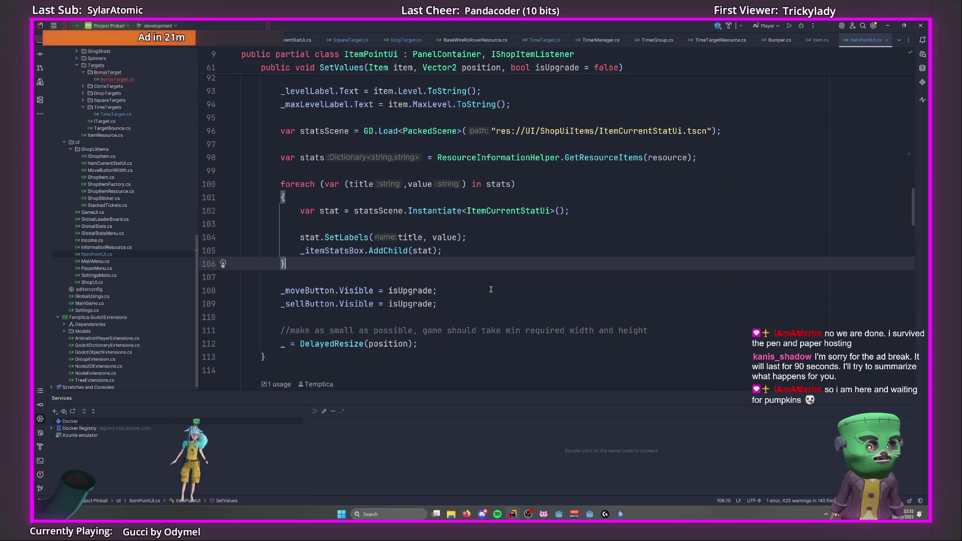
key(Return)
key(Return)
text(//upgrades)
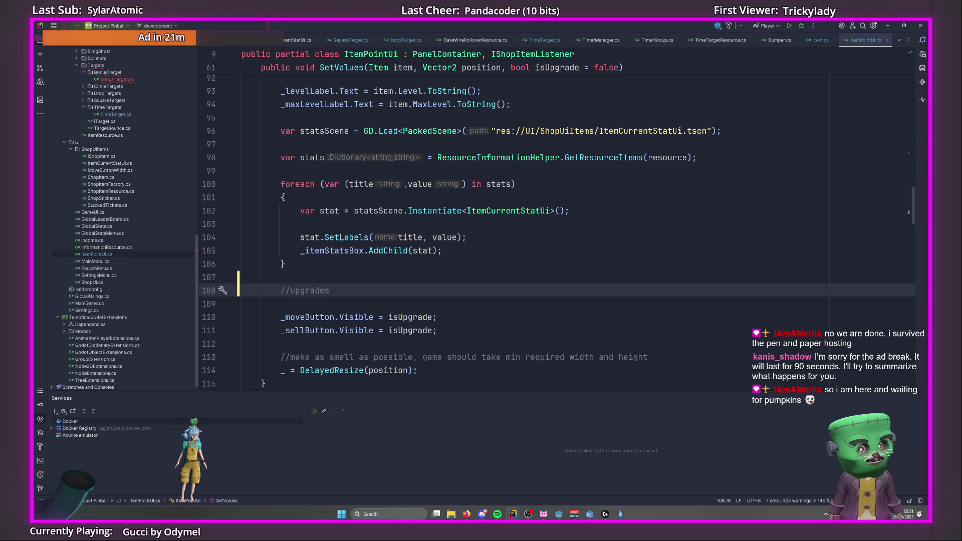
Declare an empty upgradesString variable (var upgradesString = "";) under the //upgrades comment.
key(Return)
text(var upgradesString = "";)
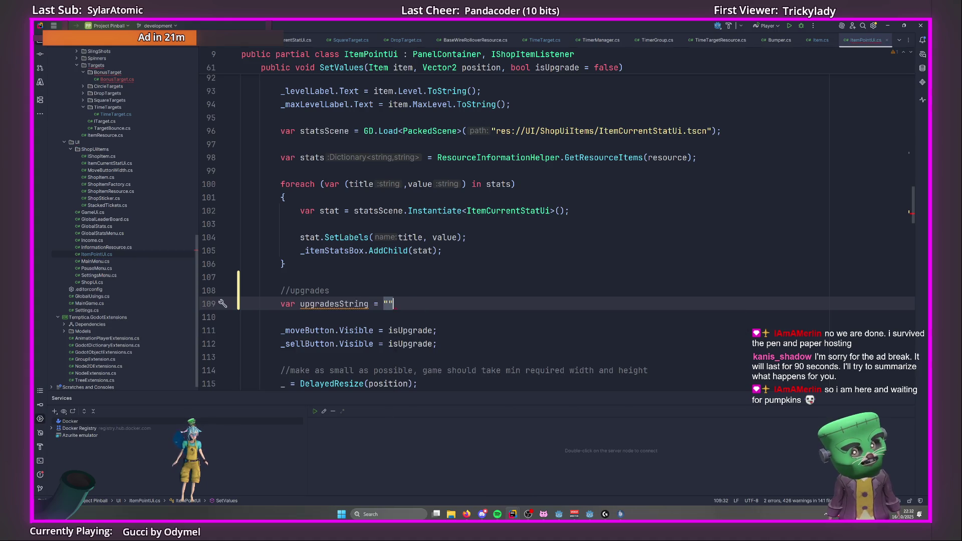
key(Return)
key(Return)
text(forea)
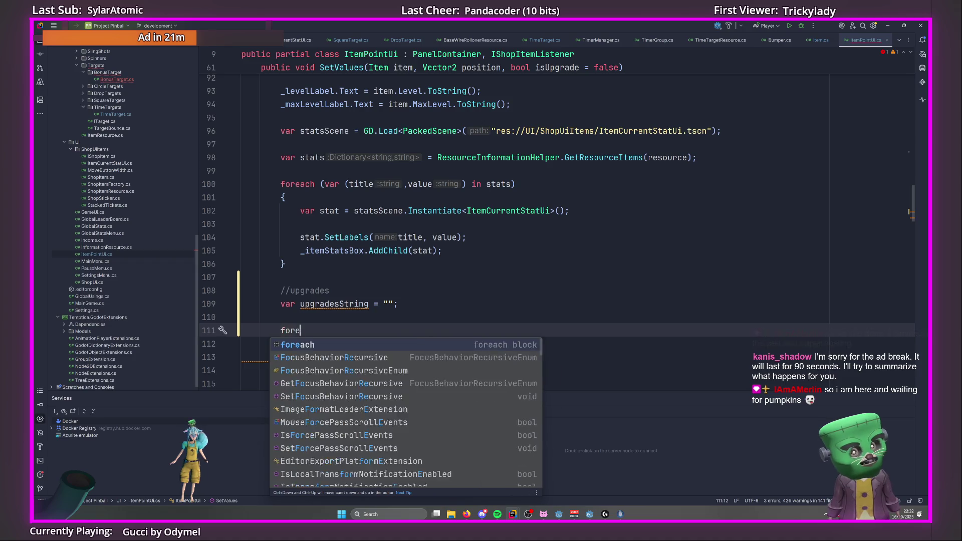
key(BackSpace)
key(BackSpace)
key(BackSpace)
text(var upgradeStats =)
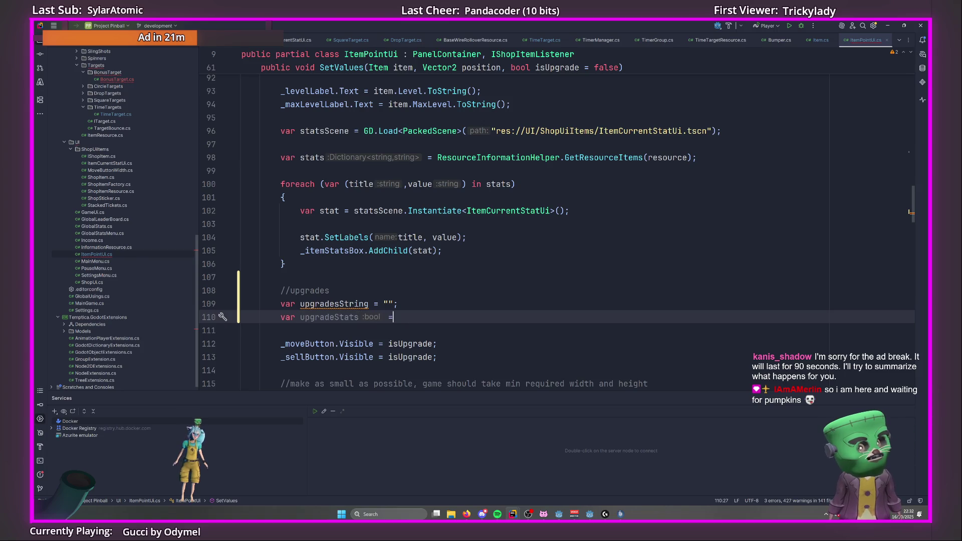
key(BackSpace)
key(BackSpace)
key(BackSpace)
Add an if (item.CanBeUpgraded()) block below the upgradesString declaration.
text(if()
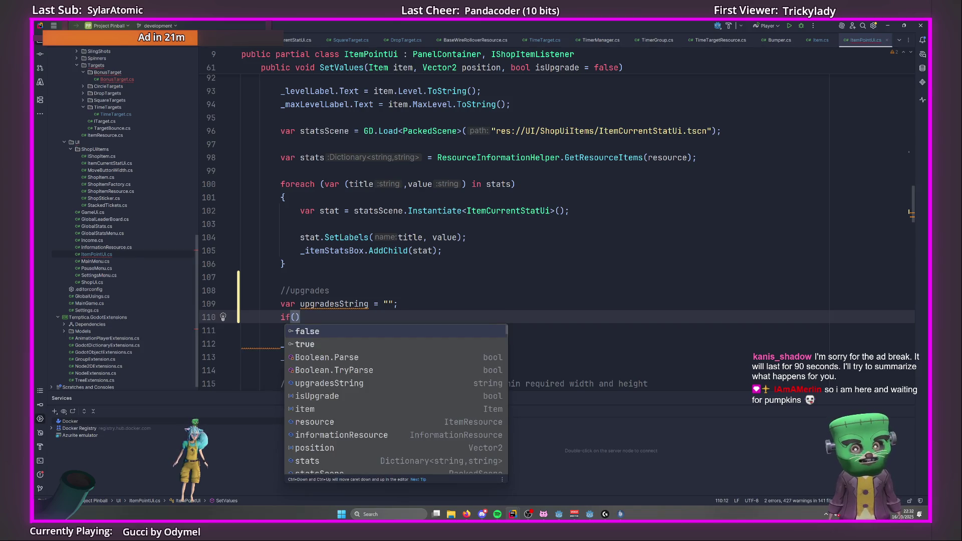
text(Can)
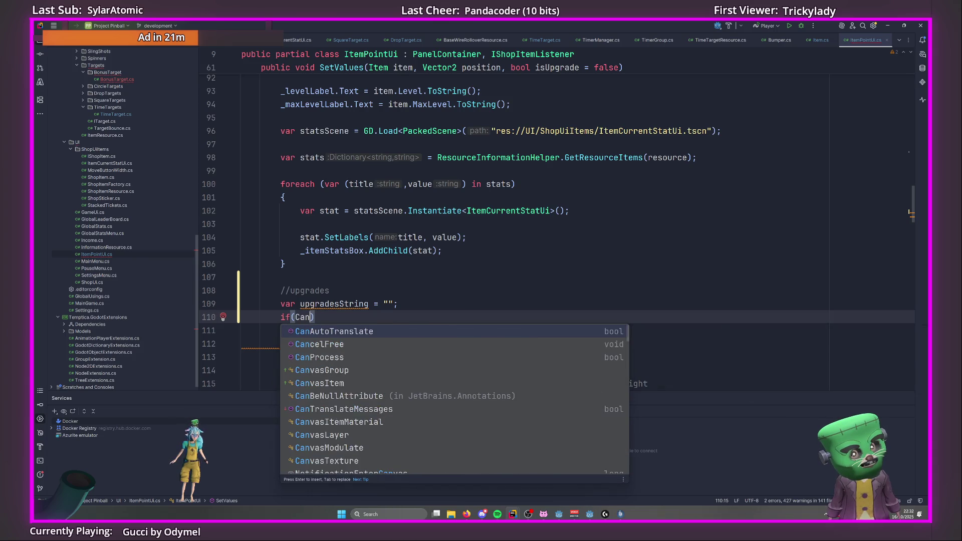
key(Escape)
key(BackSpace)
key(BackSpace)
key(BackSpace)
text(item.canUpgrade)
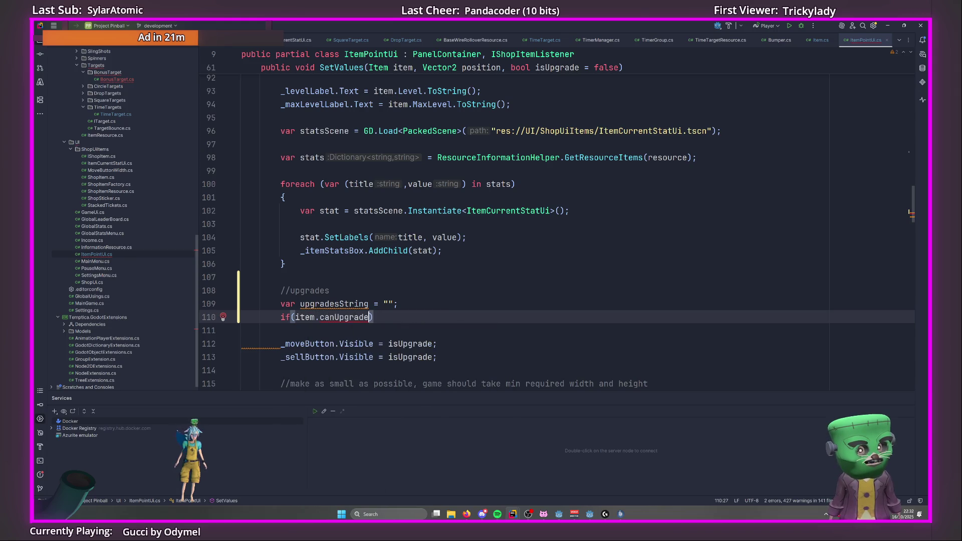
key(BackSpace)
key(BackSpace)
key(BackSpace)
text(C)
key(Return)
text(,)
key(BackSpace)
key(End)
text({)
key(Return)
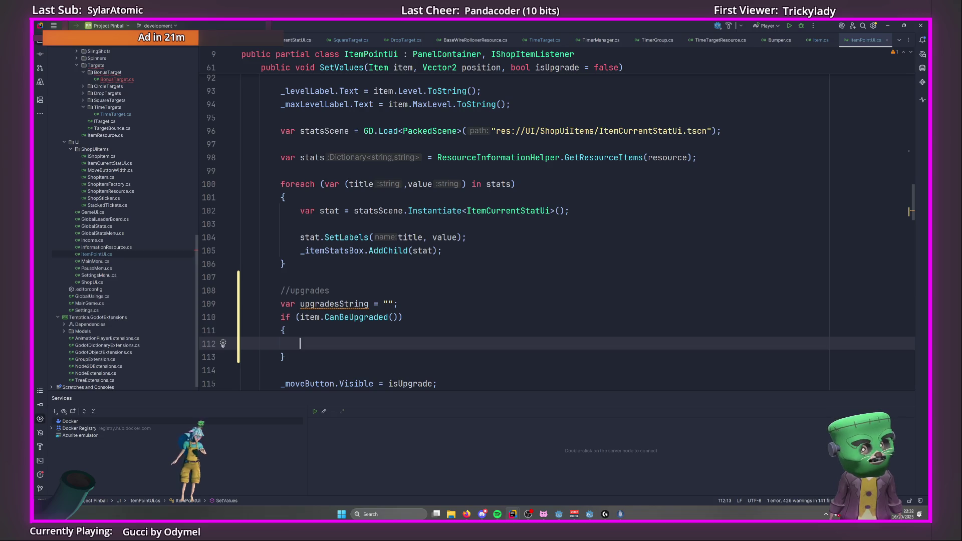
Set upgradeStats to the GetResourceItems call copied from line 98, using item.Resource as argument.
text(var up)
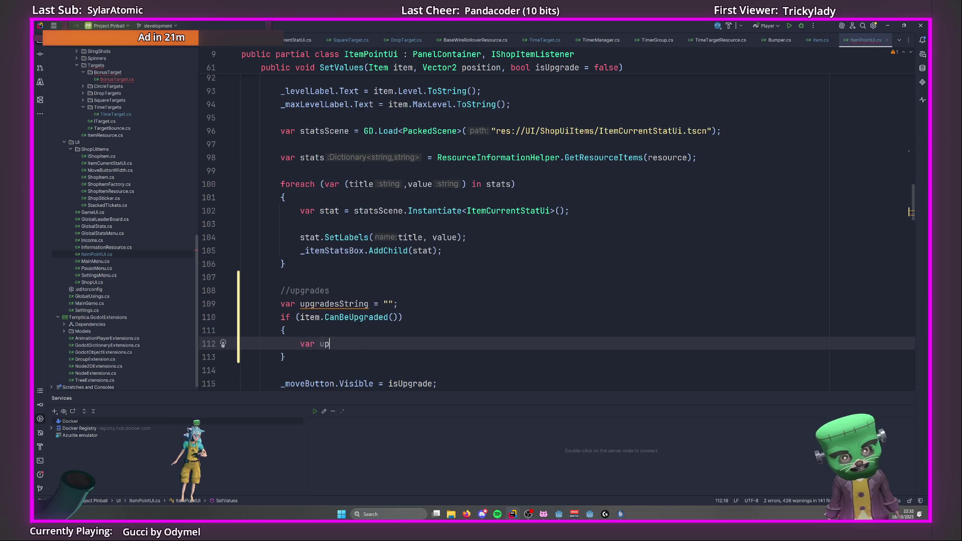
text(gradeStats =)
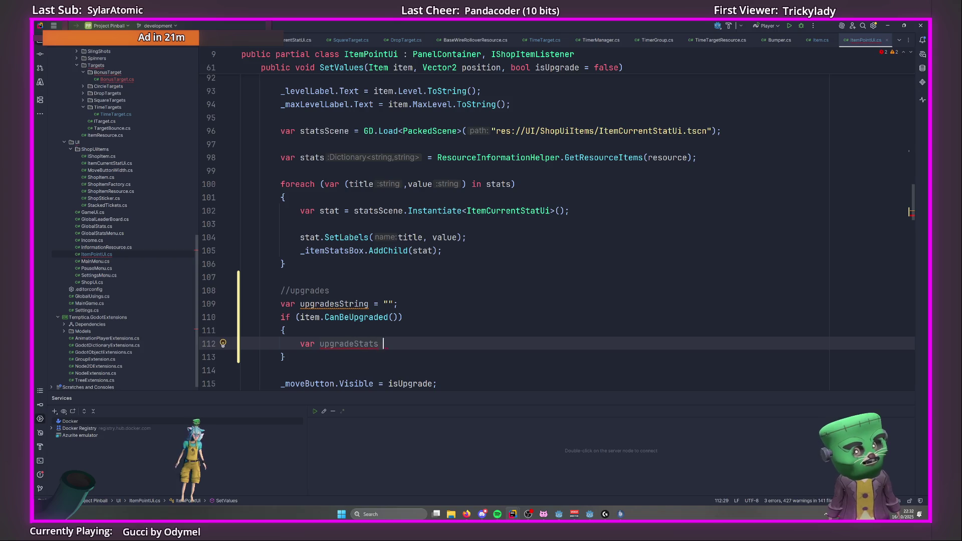
drag(437, 158, 694, 157)
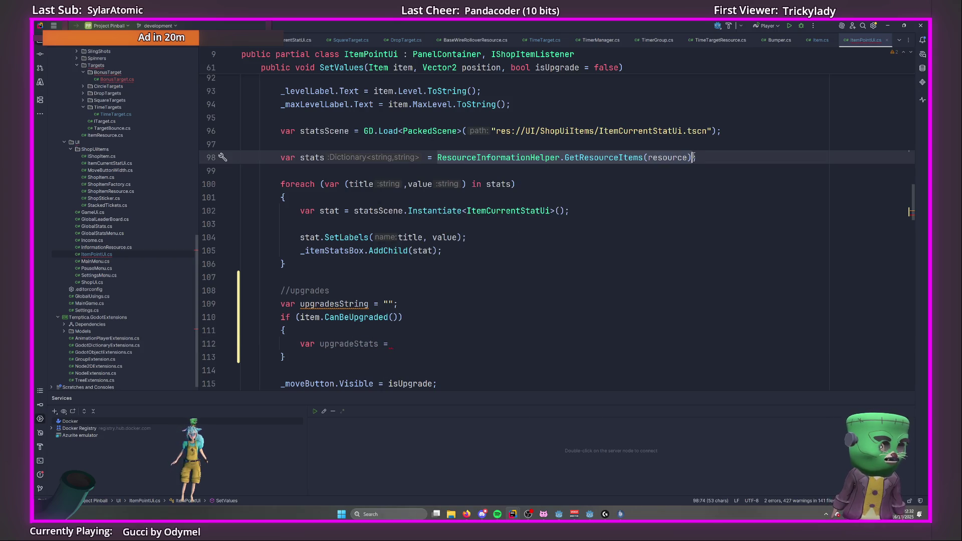
key(ctrl+c)
click(402, 341)
key(ctrl+v)
key(Left)
key(Left)
key(ctrl+shift+Left)
text(item.r)
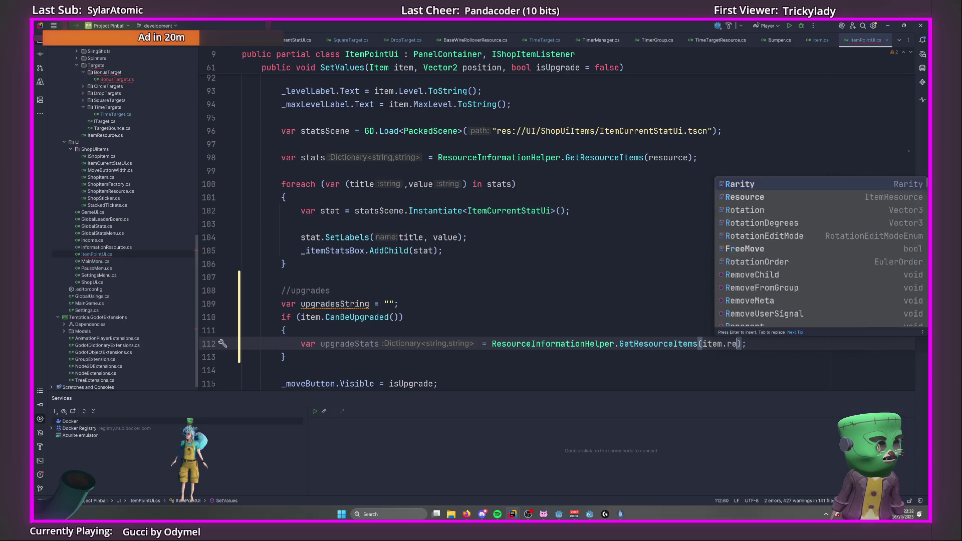
text(es)
key(Return)
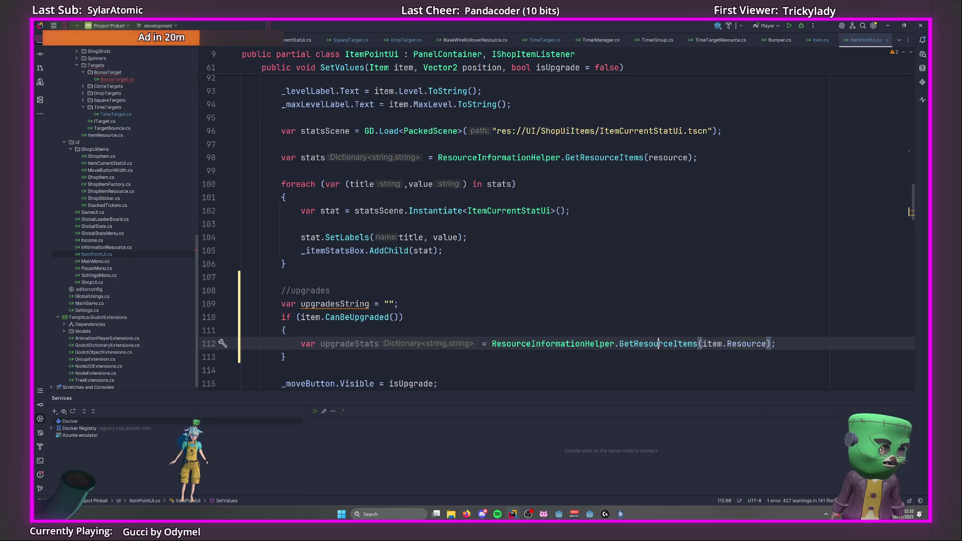
ctrl+click(659, 344)
key(ctrl+alt+Left)
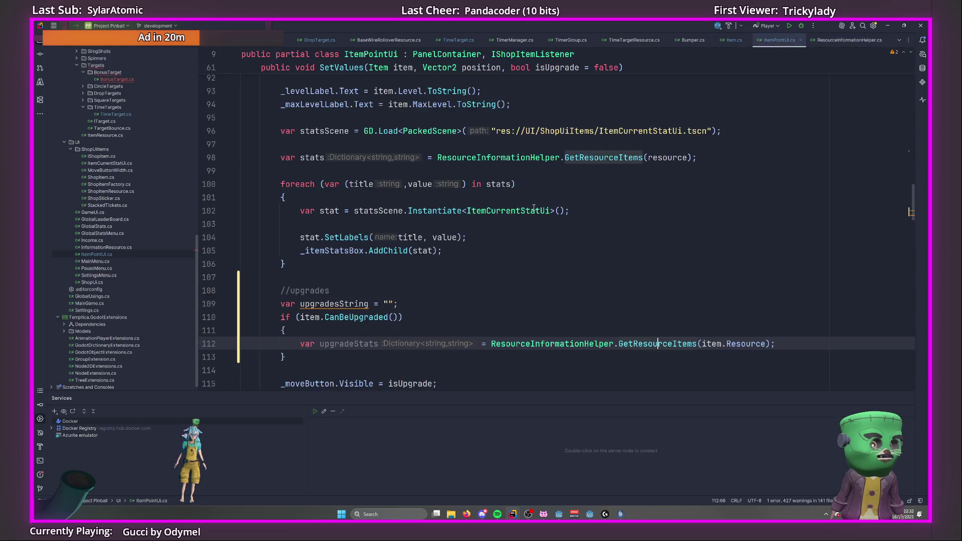
In Item.cs, make NextResource public with { get; private set; } copied from Resource.
ctrl+click(747, 345)
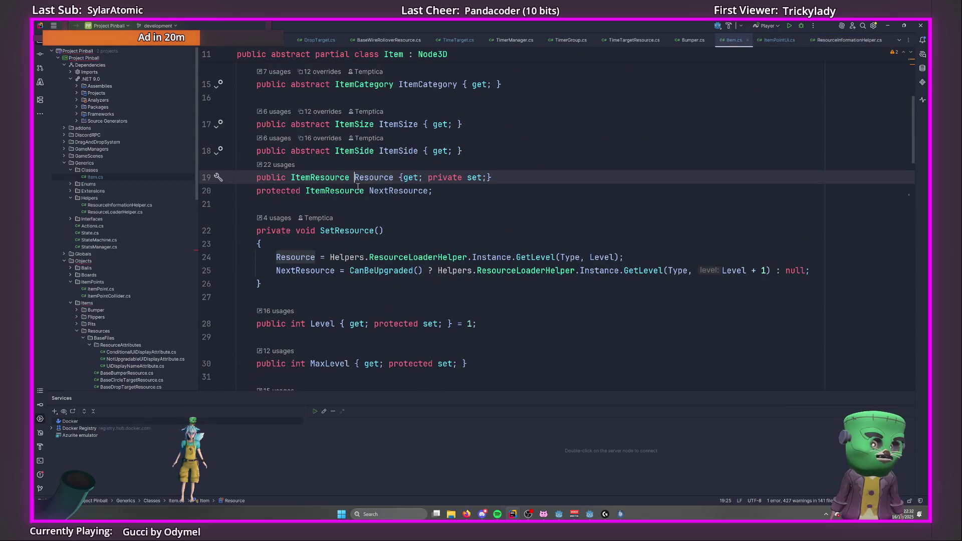
double_click(271, 177)
double_click(278, 191)
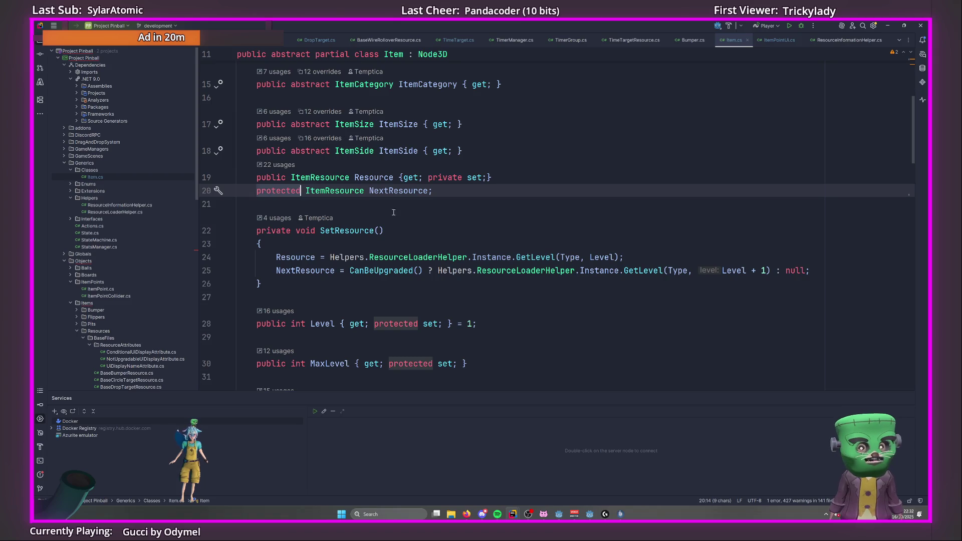
text(public)
drag(399, 177, 492, 177)
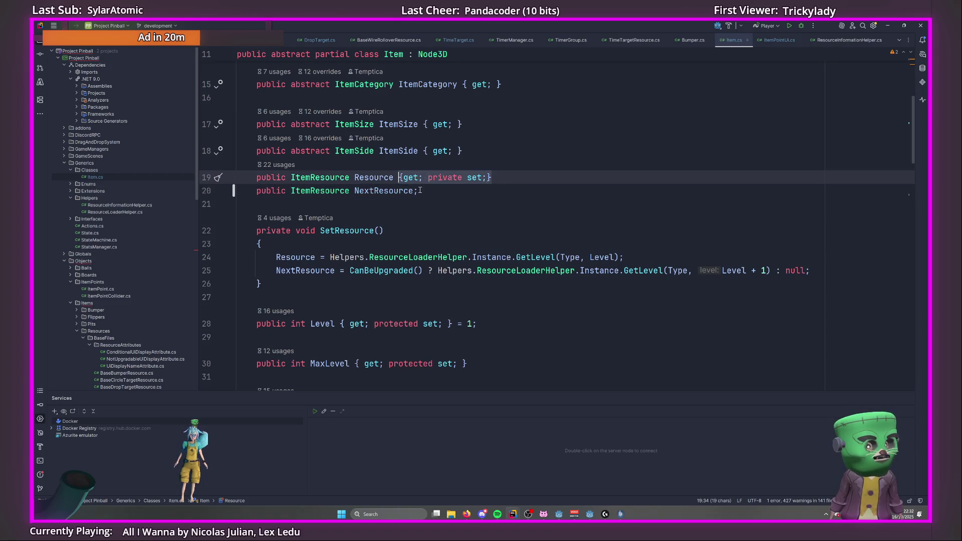
click(418, 190)
key(BackSpace)
key(ctrl+v)
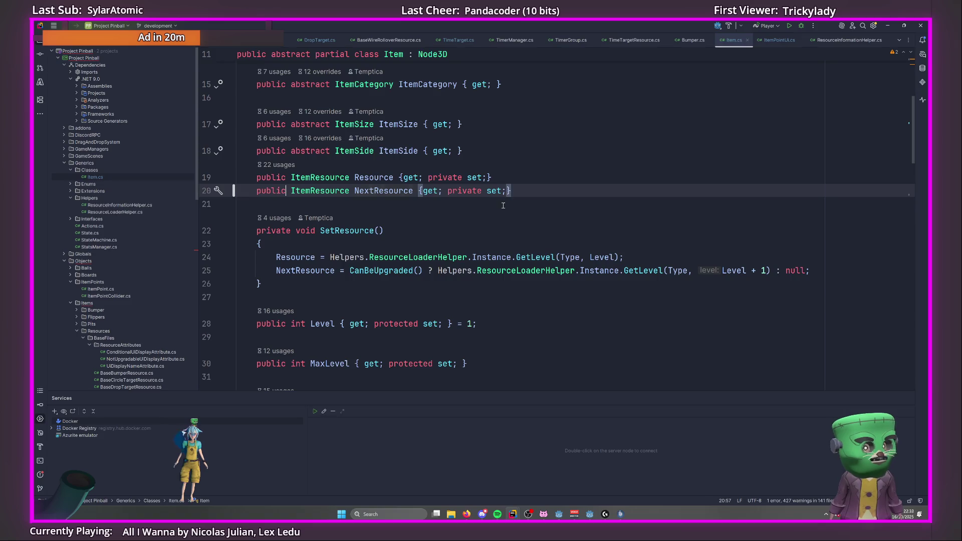
key(ctrl+alt+Left)
scroll(341, 305, down, 1)
key(ctrl+w)
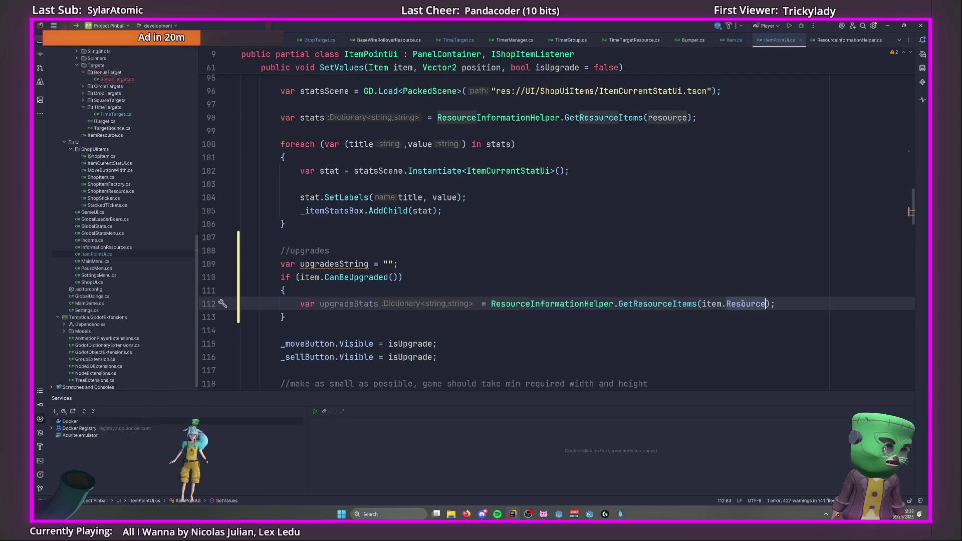
Change the upgradeStats lookup to GetResourceItems(item.NextResource, true).
text(up)
key(BackSpace)
key(BackSpace)
key(BackSpace)
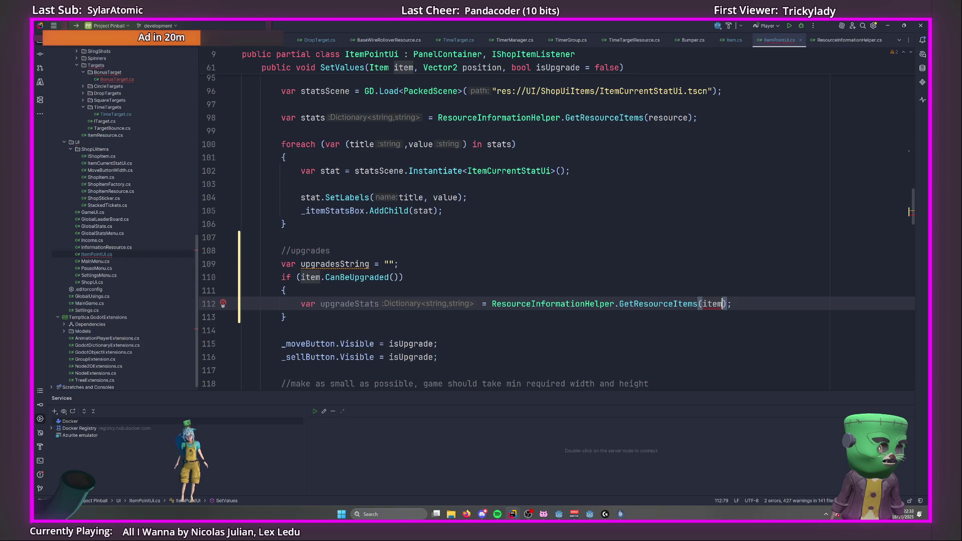
text(.resou)
key(Down)
key(Return)
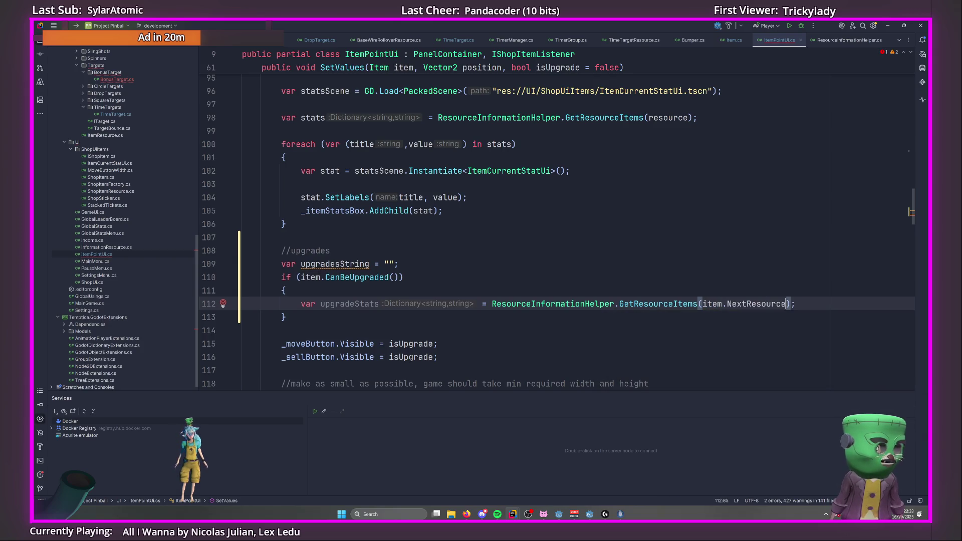
click(801, 305)
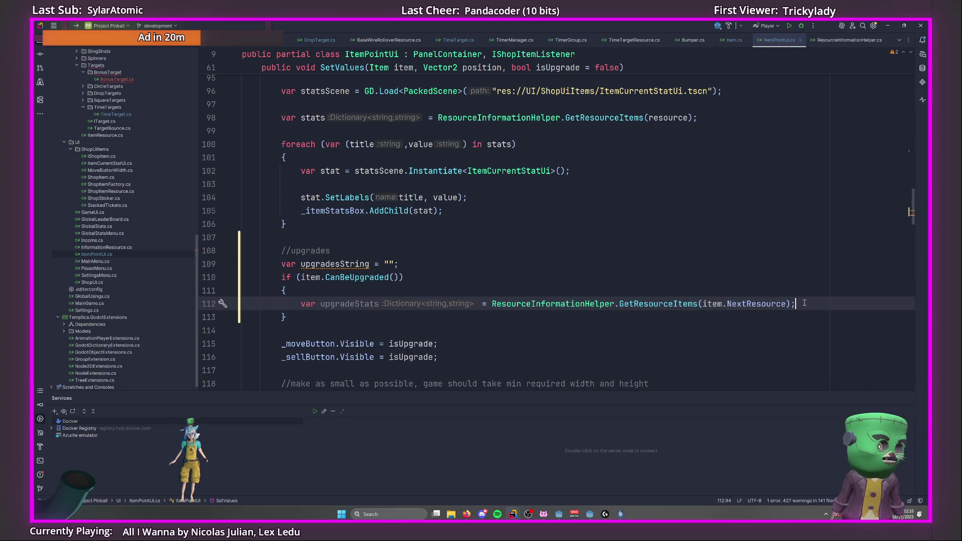
key(Return)
scroll(516, 276, up, 2)
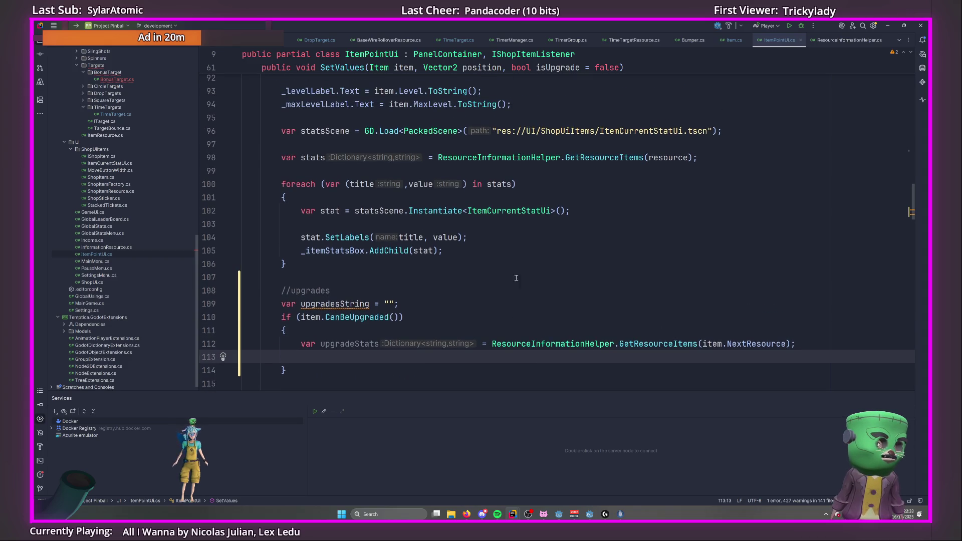
scroll(526, 278, down, 2)
click(787, 304)
text(, true)
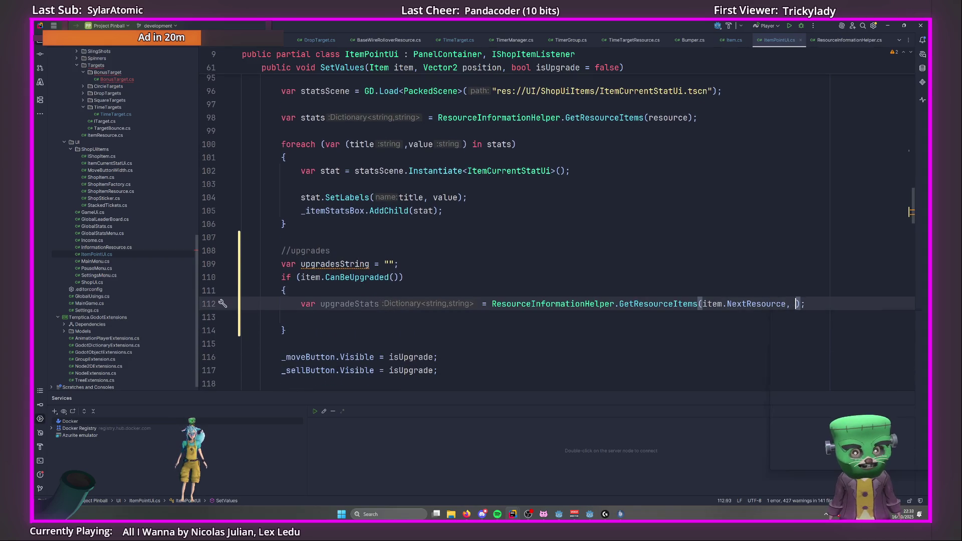
Add a foreach loop whose body appends each upgrade plus "\n" to upgradesString.
double_click(341, 264)
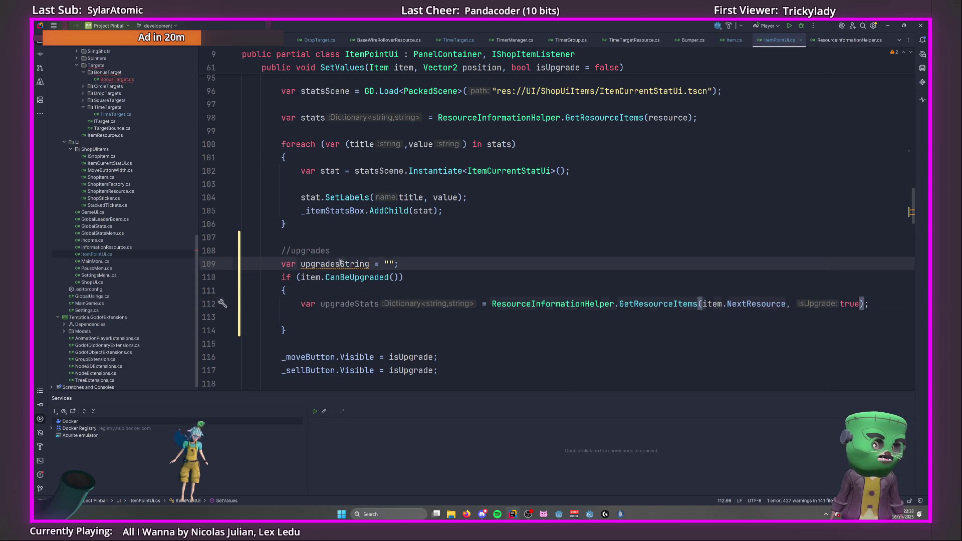
click(905, 301)
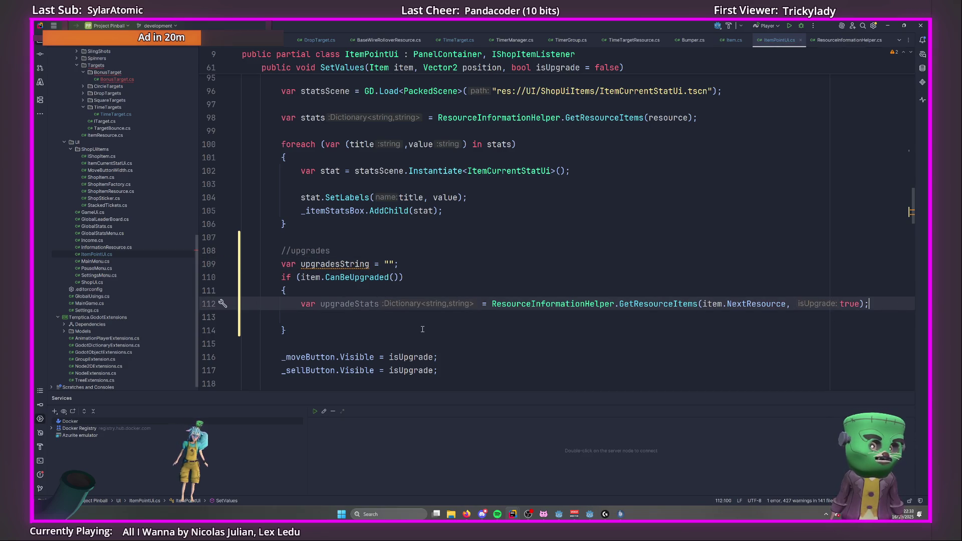
key(Return)
key(Return)
text(foreach)
key(Tab)
key(Return)
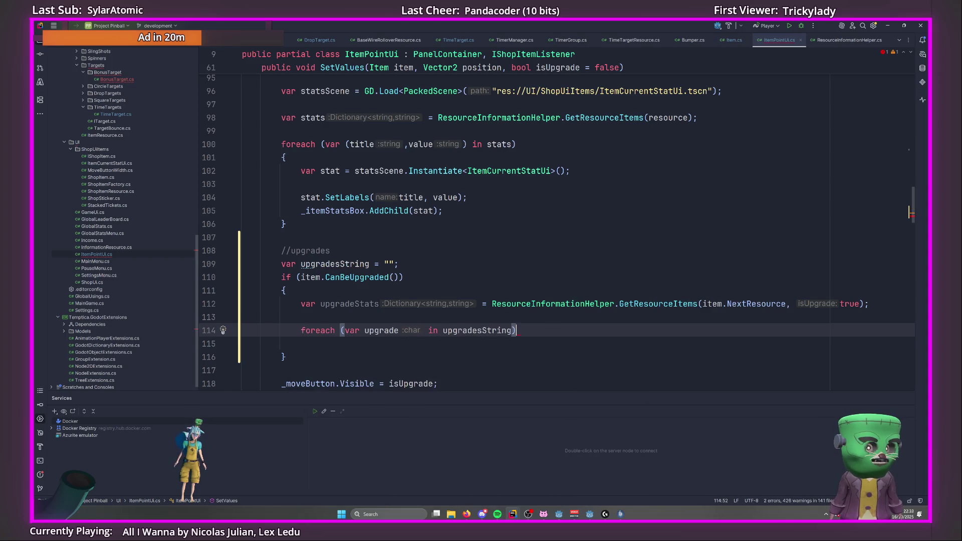
text({)
key(Return)
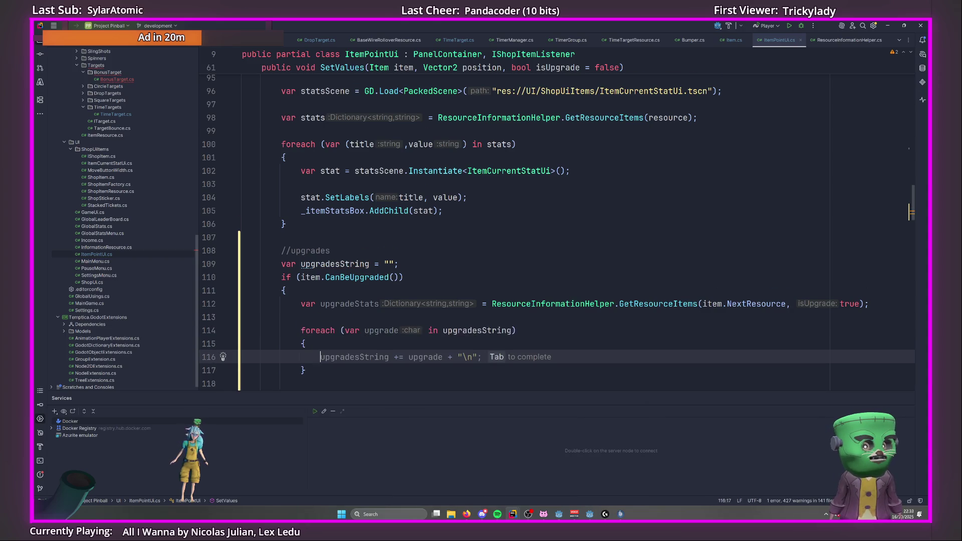
key(Tab)
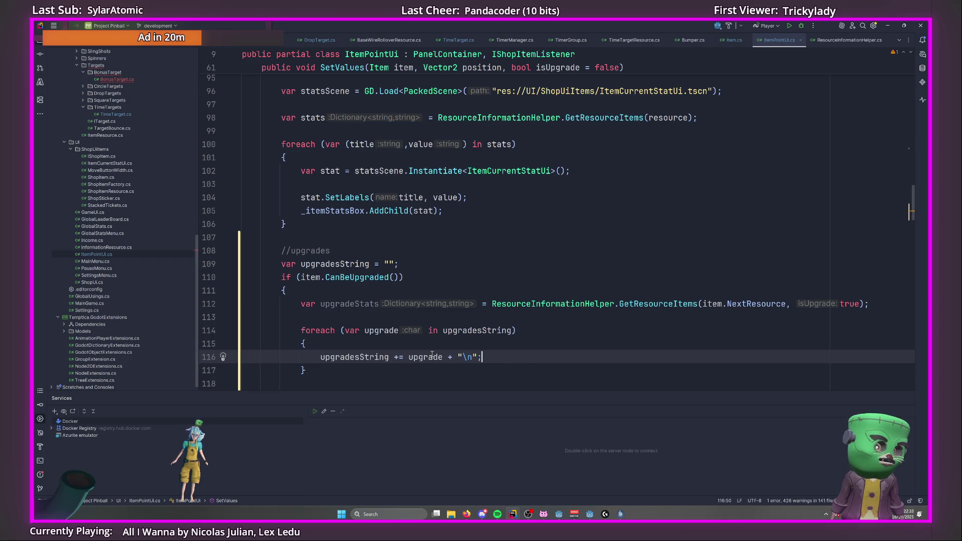
Make the foreach loop iterate over upgradeStats instead of upgradesString.
double_click(432, 355)
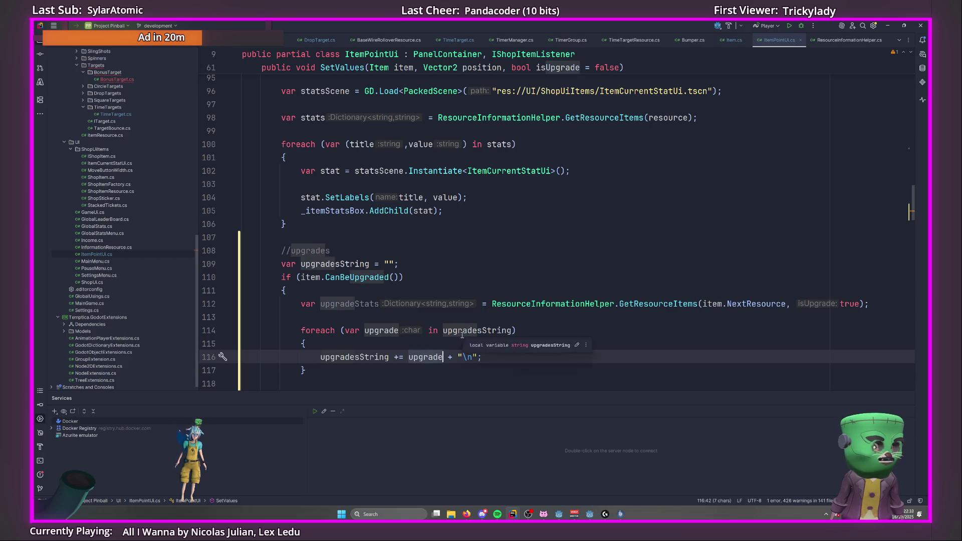
double_click(350, 304)
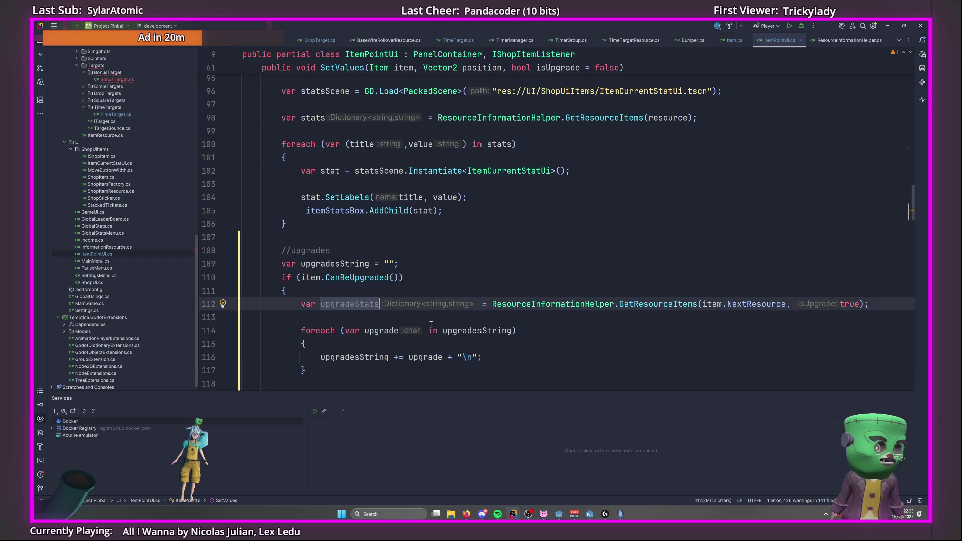
key(ctrl+c)
double_click(452, 331)
key(ctrl+v)
key(ctrl+alt+Left)
key(ctrl+alt+Left)
key(ctrl+alt+Left)
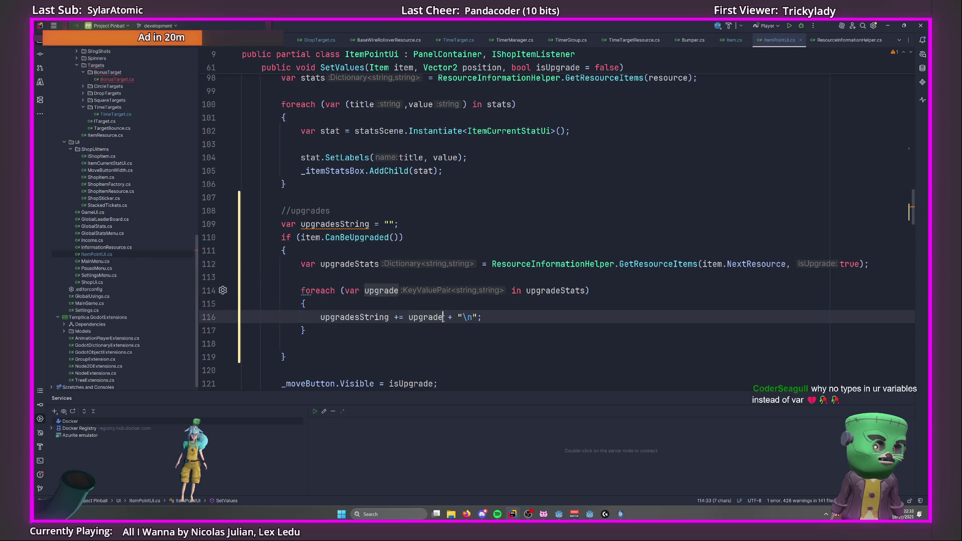
double_click(375, 290)
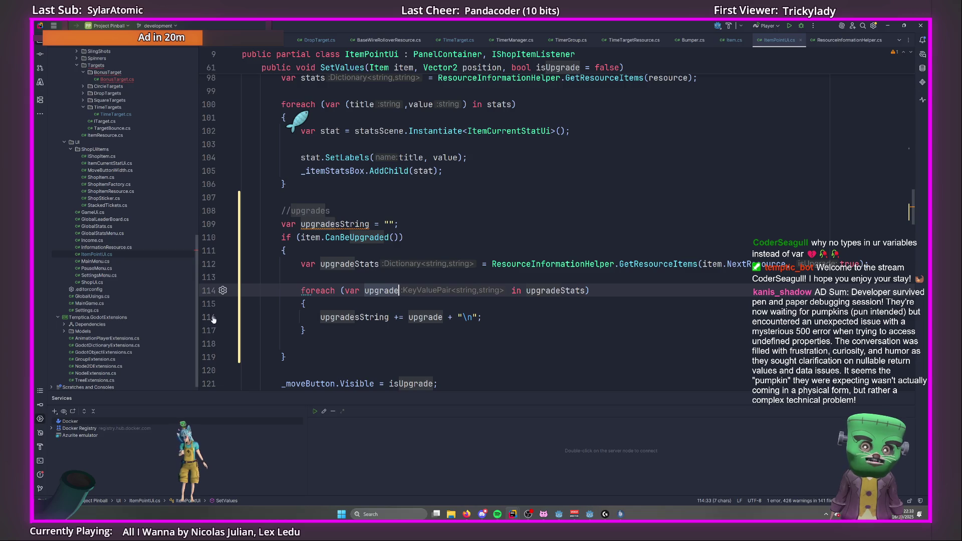
Try an explicit string type for upgradesString, then undo back to var.
scroll(397, 305, up, 2)
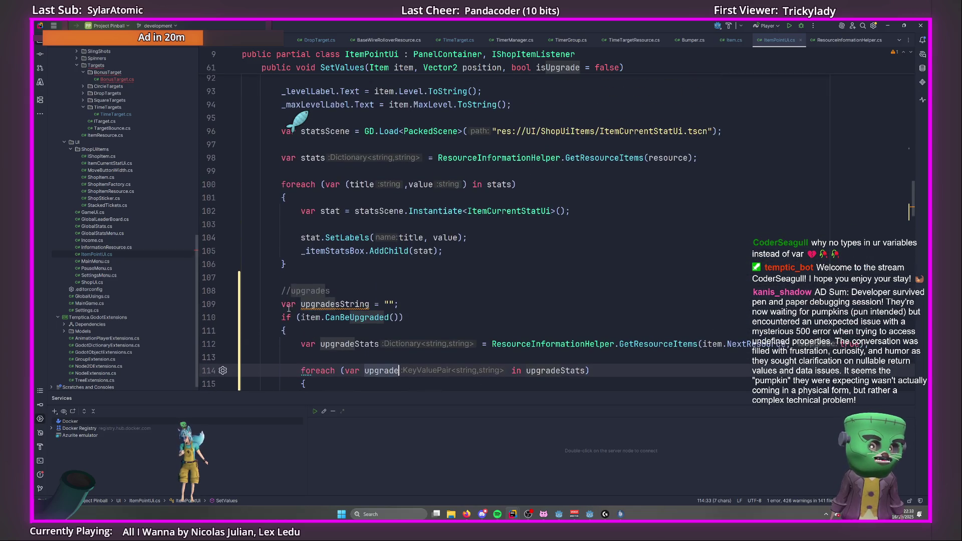
double_click(289, 305)
scroll(289, 309, down, 2)
text(s)
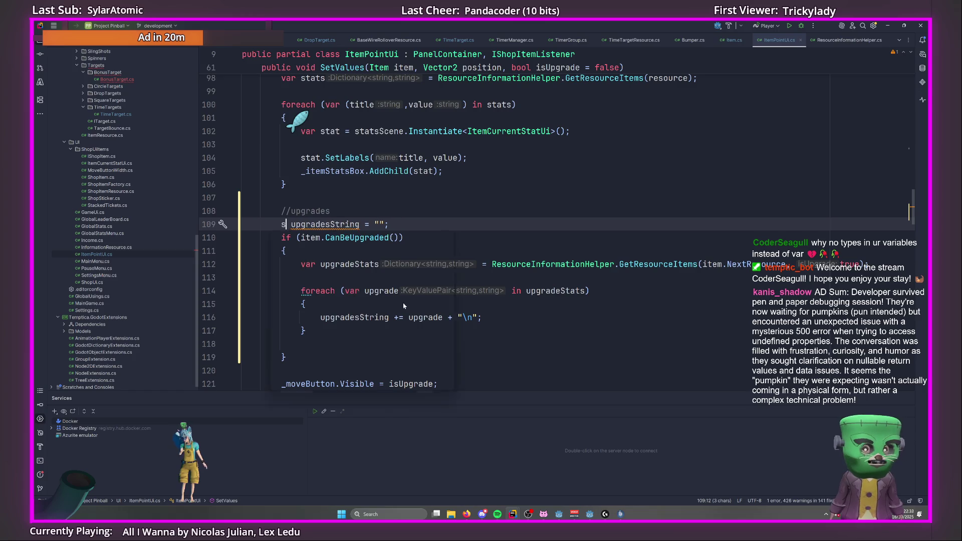
text(tr)
key(Return)
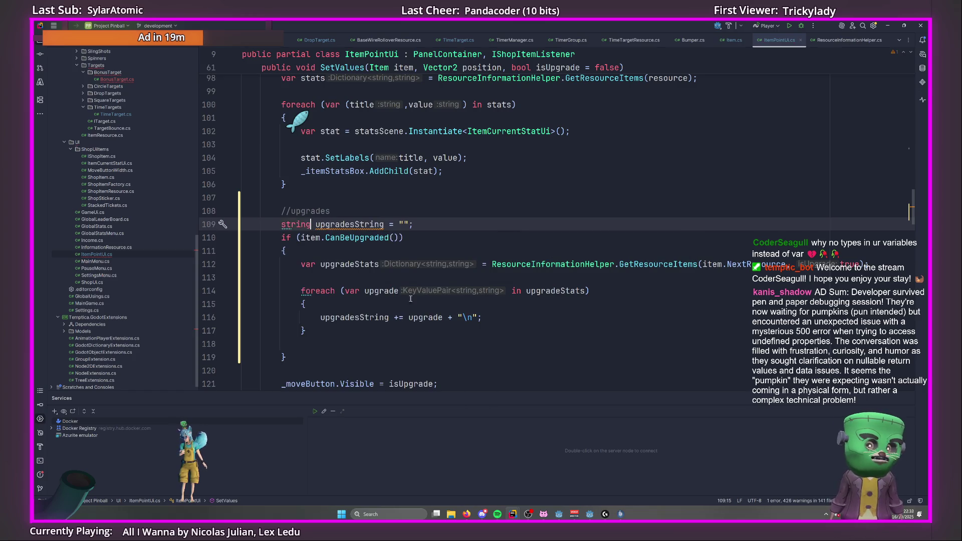
key(ctrl+z)
key(ctrl+z)
key(ctrl+z)
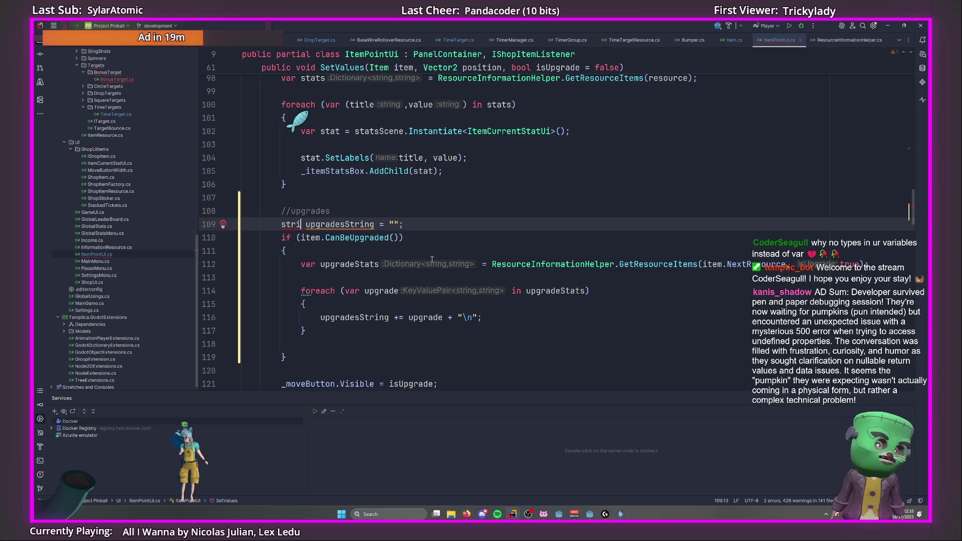
click(432, 260)
scroll(432, 260, down, 1)
scroll(351, 290, up, 1)
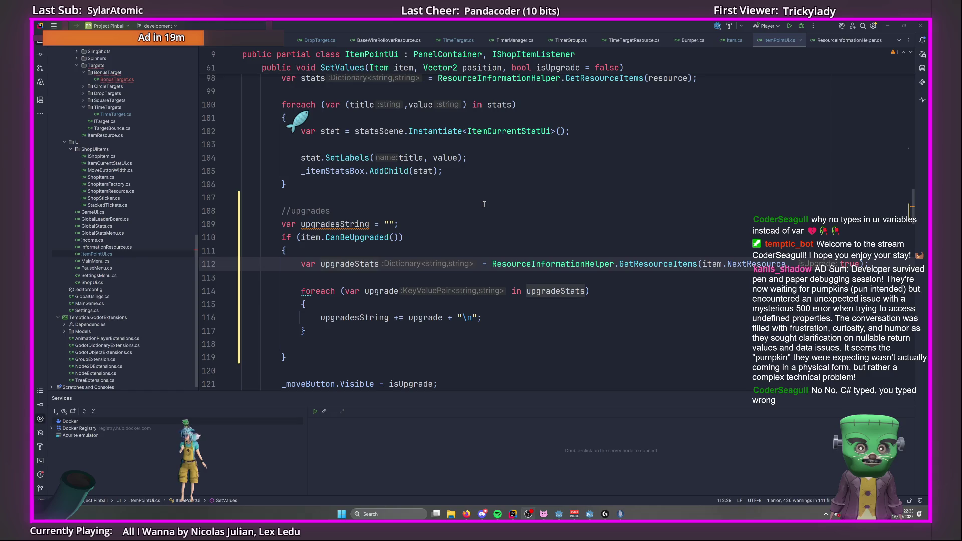
Add an empty line after upgradesString and convert its string declaration to var via quick-fix.
click(456, 214)
click(452, 225)
key(Return)
mouse_move(384, 224)
mouse_down()
mouse_move(393, 224)
mouse_move(384, 224)
mouse_up()
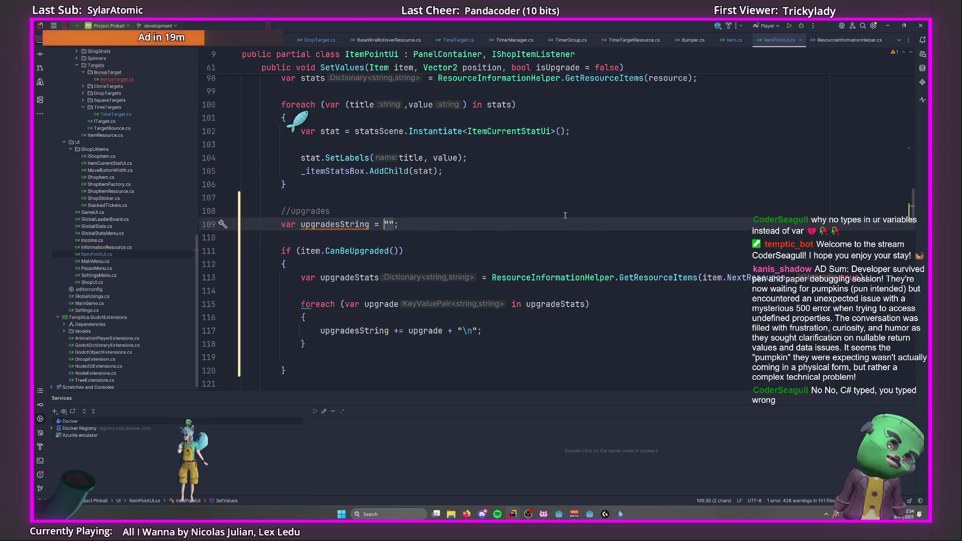
scroll(565, 215, down, 1)
scroll(565, 215, up, 1)
double_click(288, 224)
text(string)
key(Return)
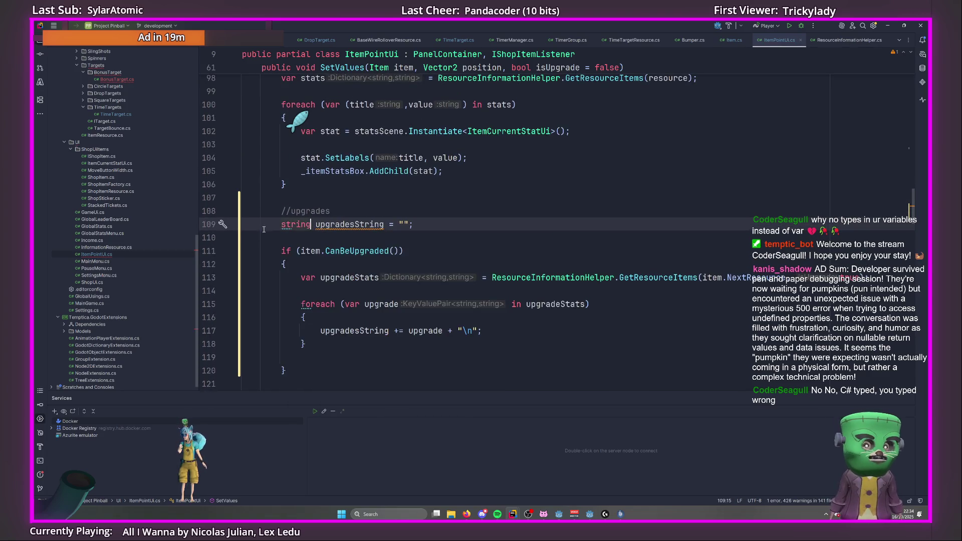
key(alt+Return)
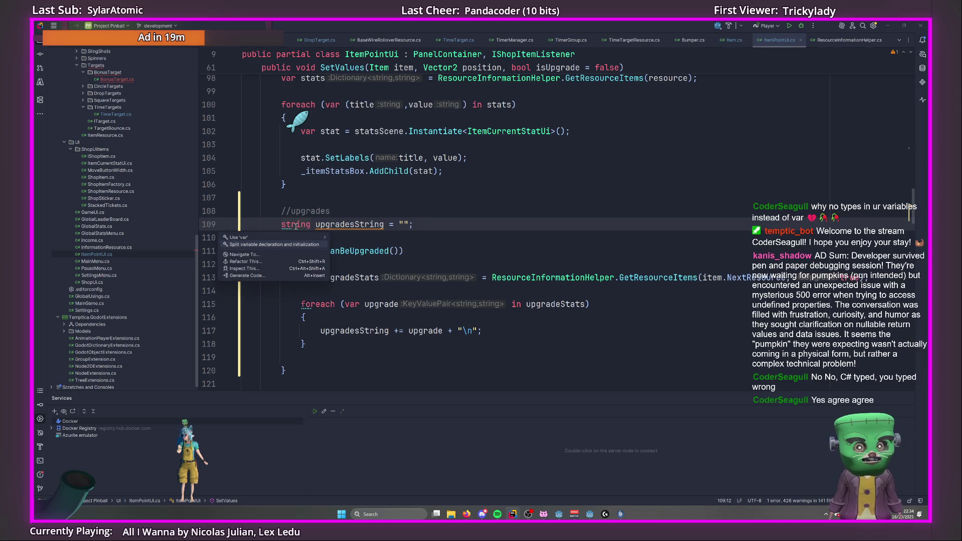
key(Return)
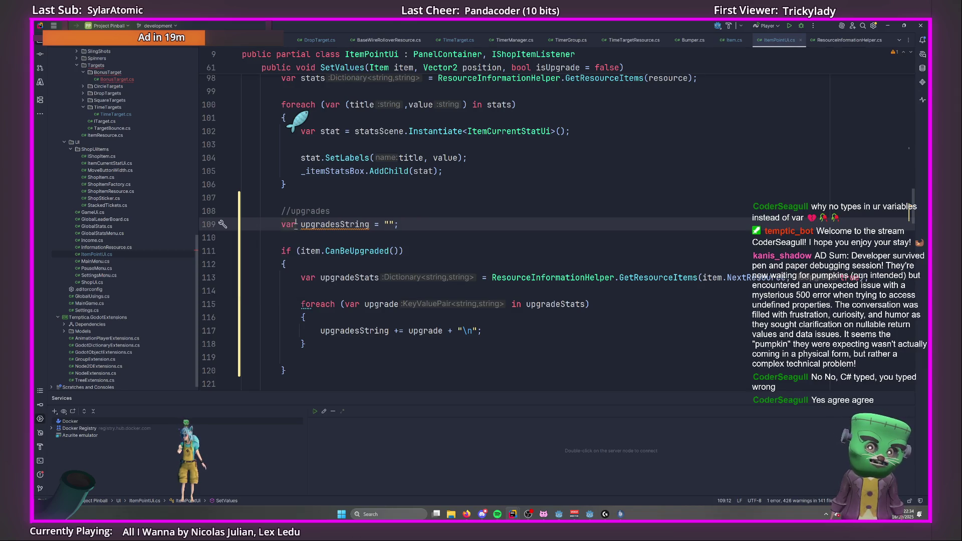
Insert a new empty line inside the upgrades loop after the append line.
scroll(331, 185, down, 1)
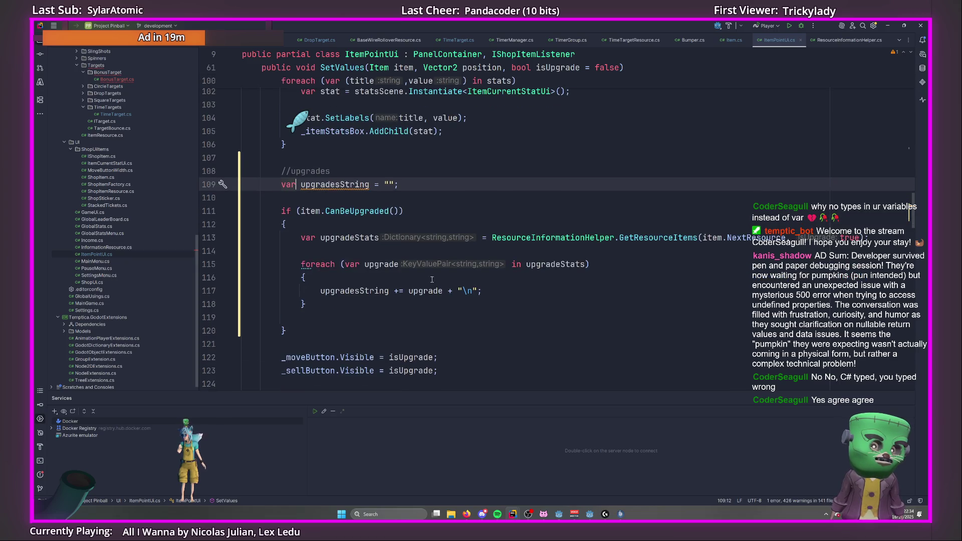
click(526, 292)
mouse_move(391, 235)
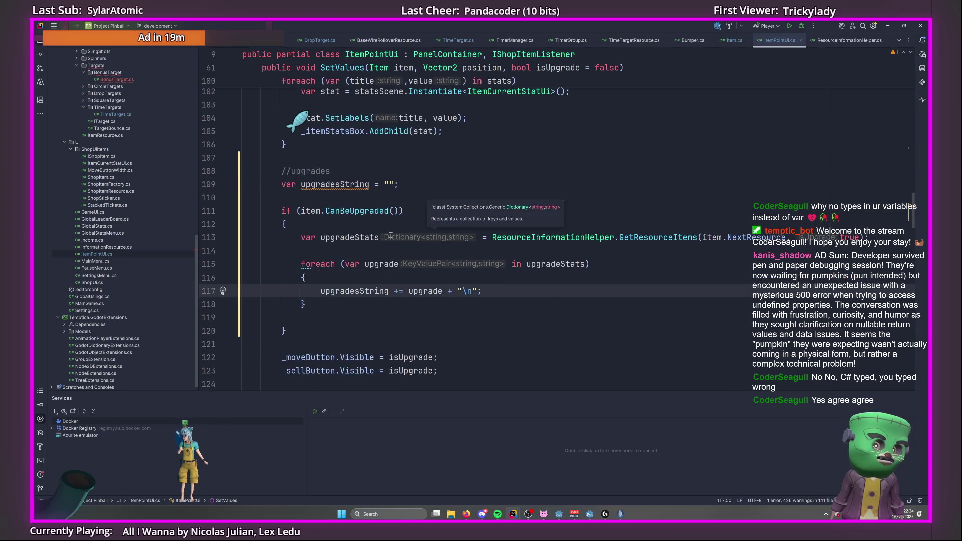
click(471, 236)
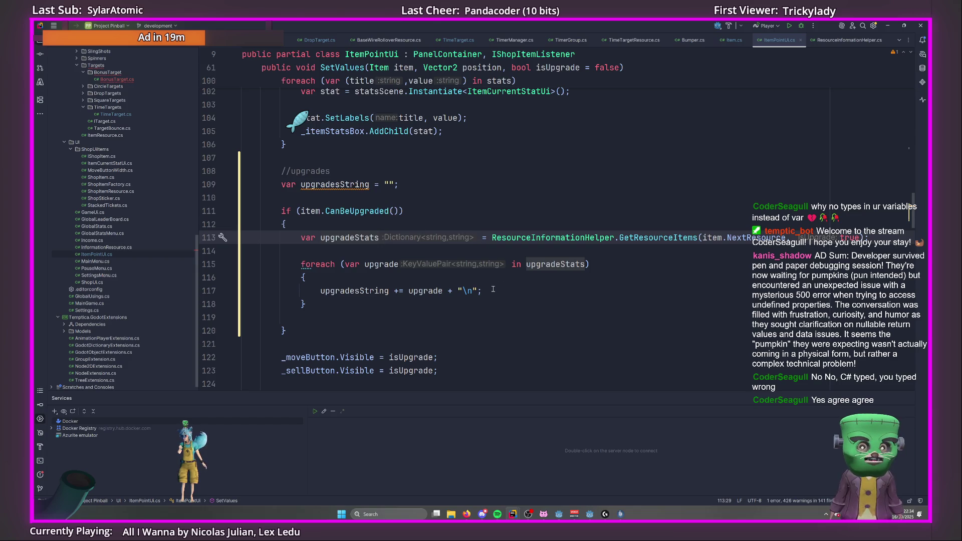
key(Return)
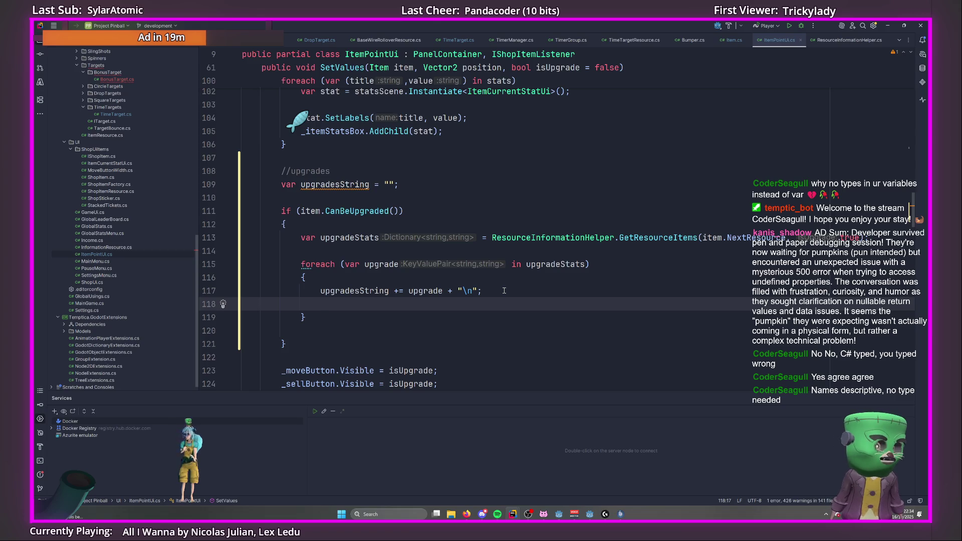
drag(301, 238, 425, 242)
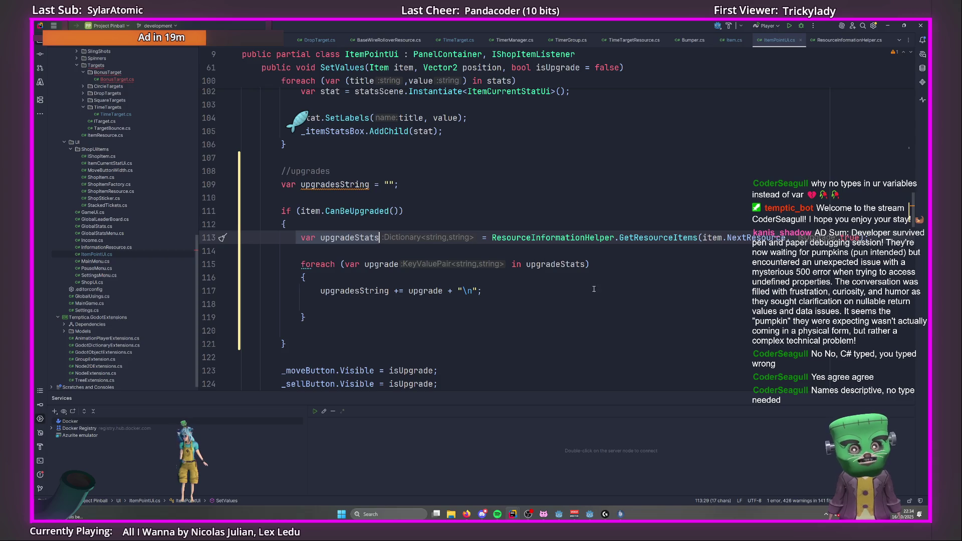
click(586, 304)
click(432, 240)
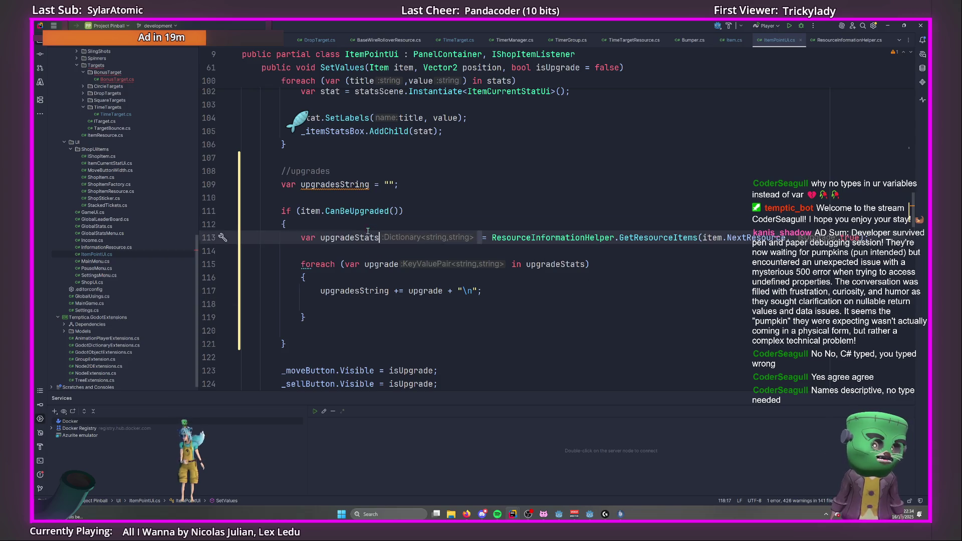
Replace the foreach loop variable upgrade with the deconstruction (name,value).
key(Down)
key(Down)
key(End)
mouse_move(658, 240)
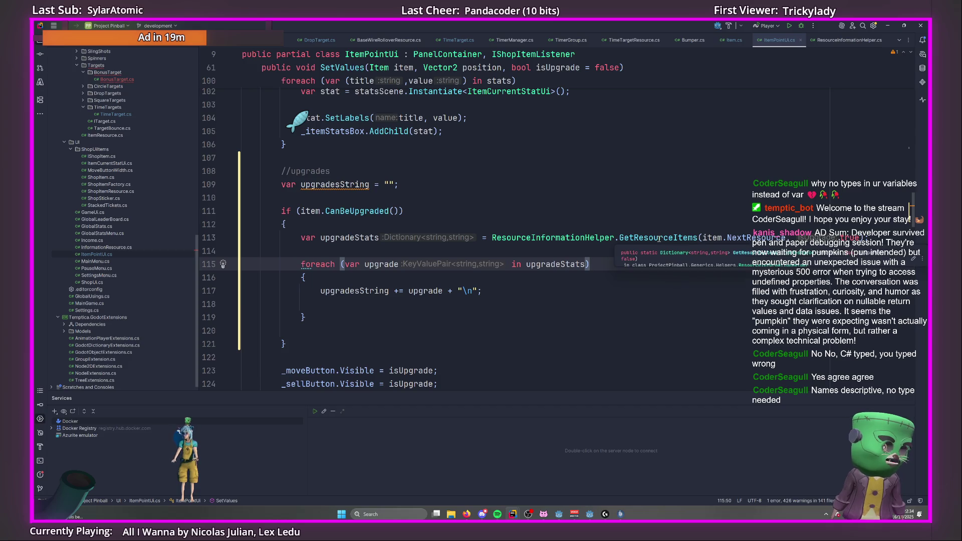
scroll(659, 240, down, 2)
scroll(600, 329, up, 3)
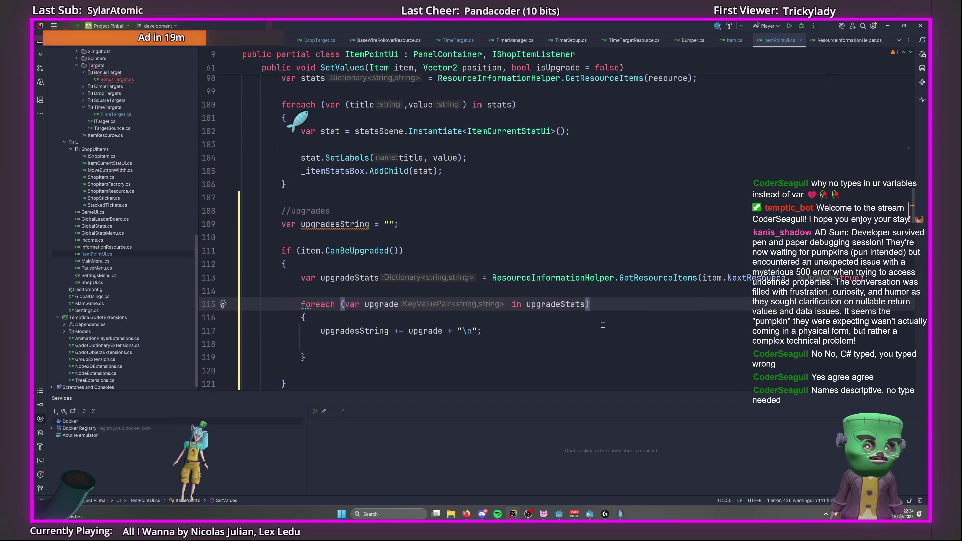
key(Down)
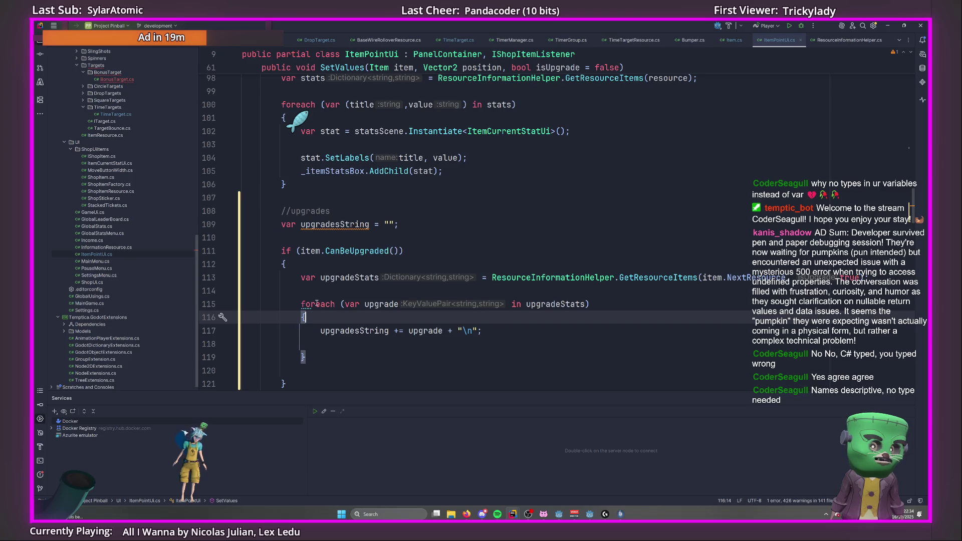
scroll(539, 319, down, 1)
click(378, 264)
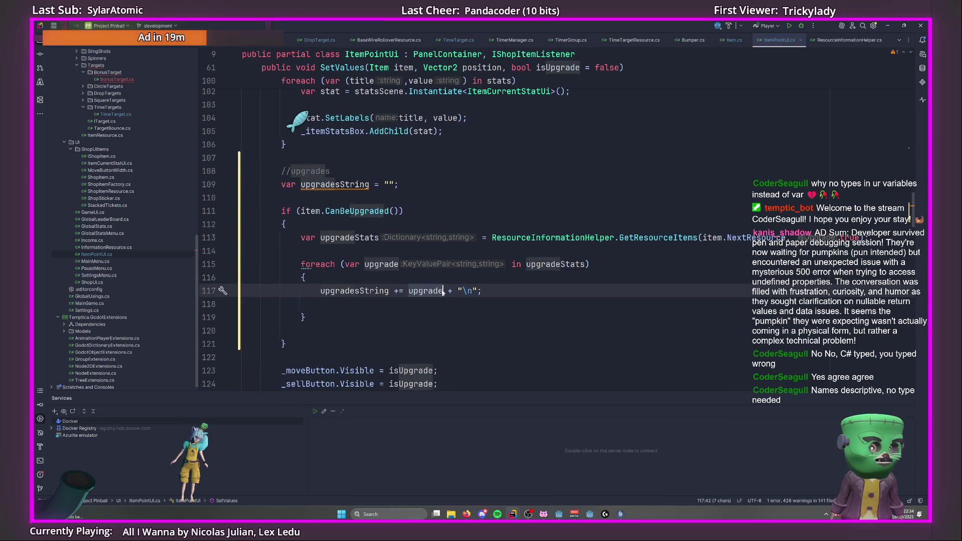
double_click(379, 264)
text((nam)
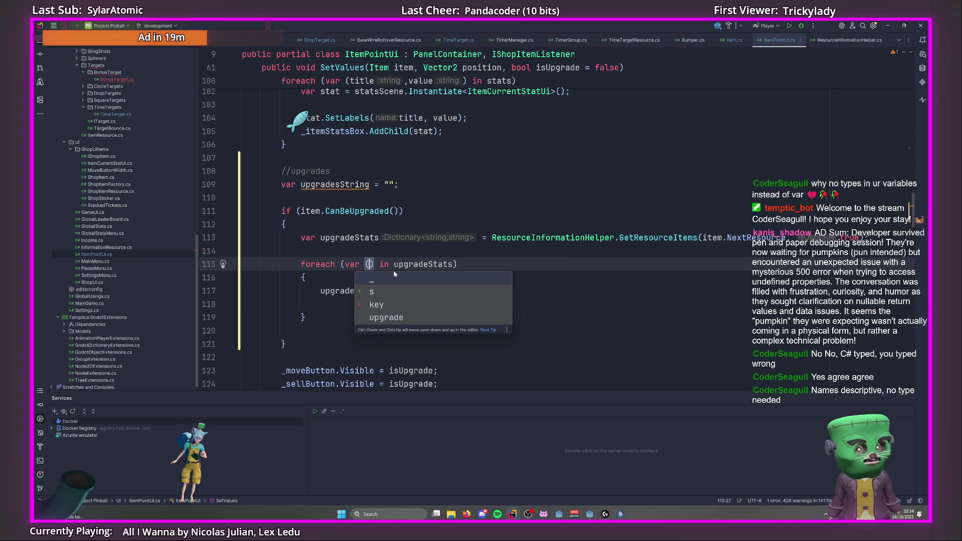
text(e,value)
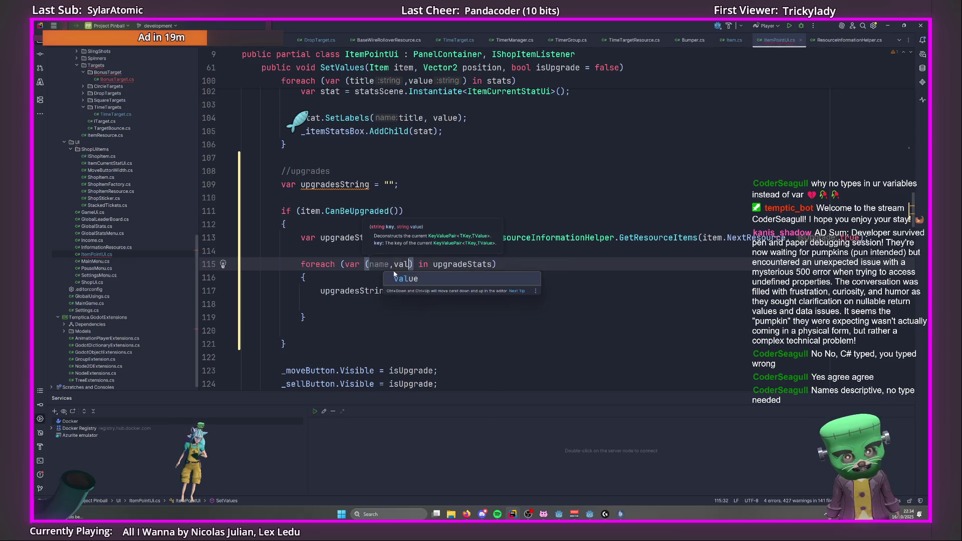
click(512, 319)
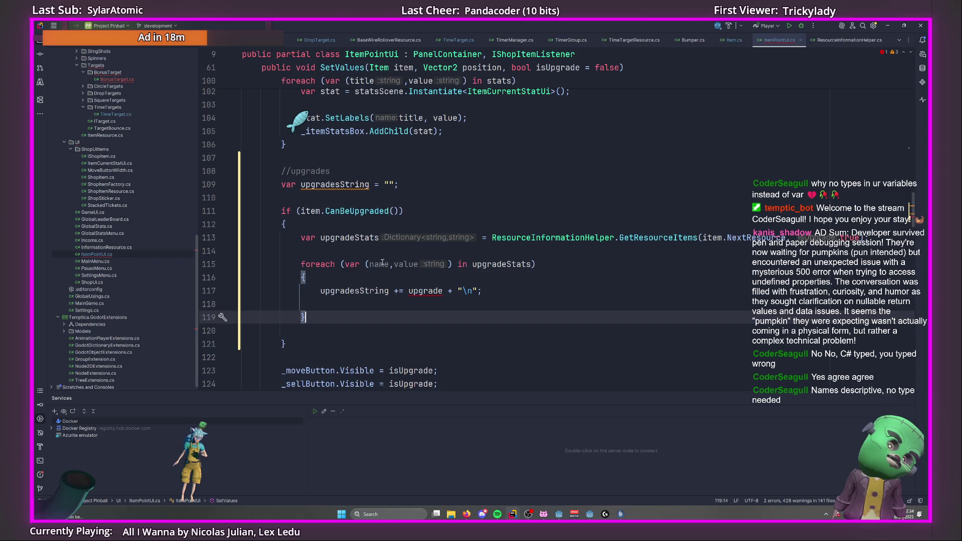
Replace the appended expression with the interpolated string $"{name}: +{value}\n".
click(451, 264)
click(419, 290)
double_click(419, 290)
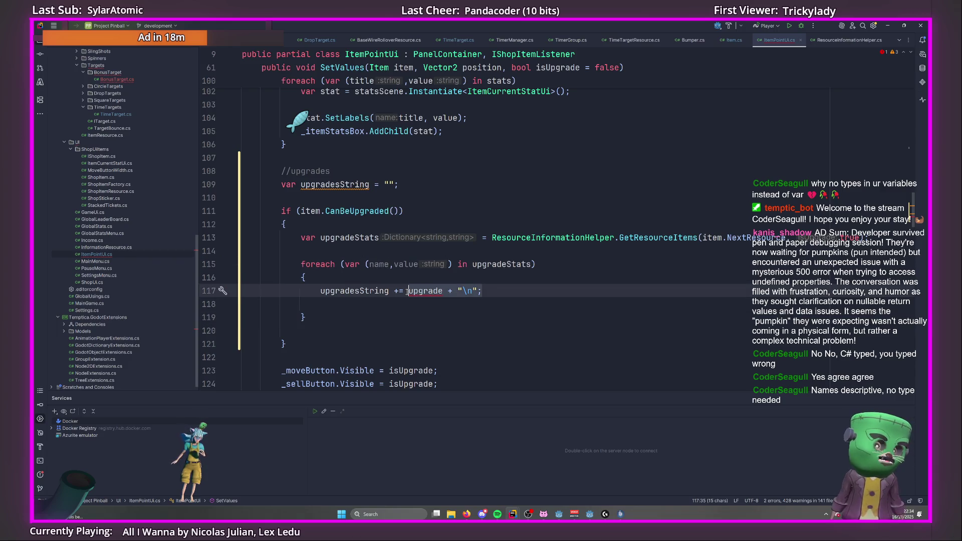
key(shift+End)
key(Delete)
text($")
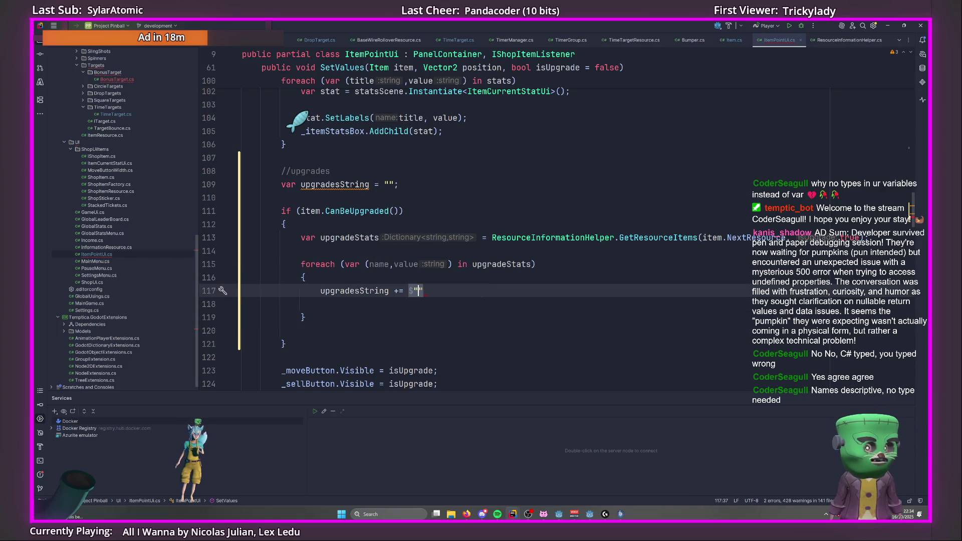
text({name)
key(Escape)
text(})
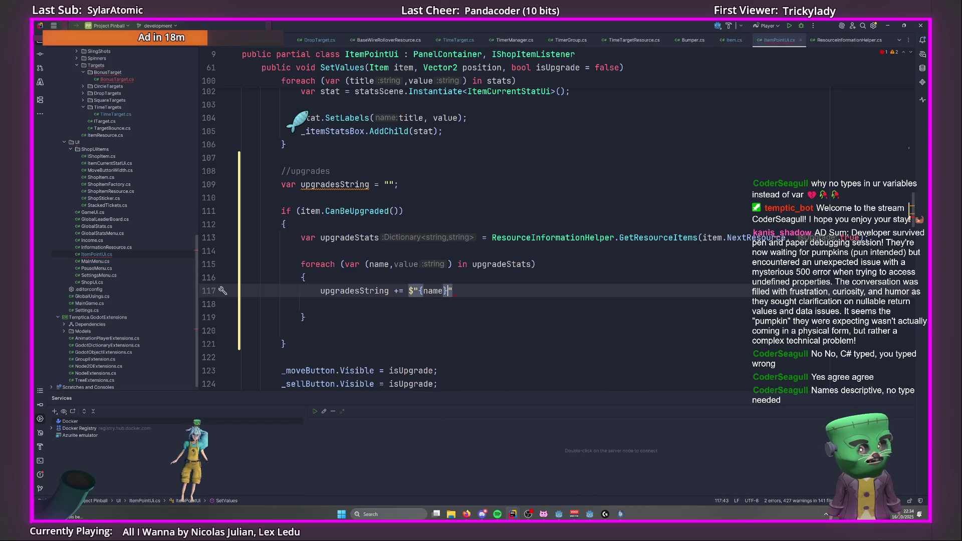
text(:)
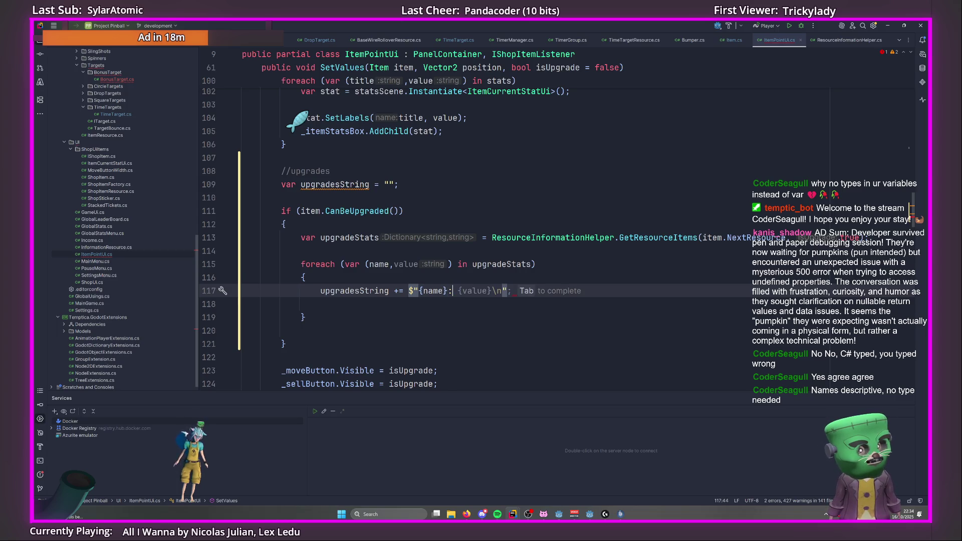
text( +)
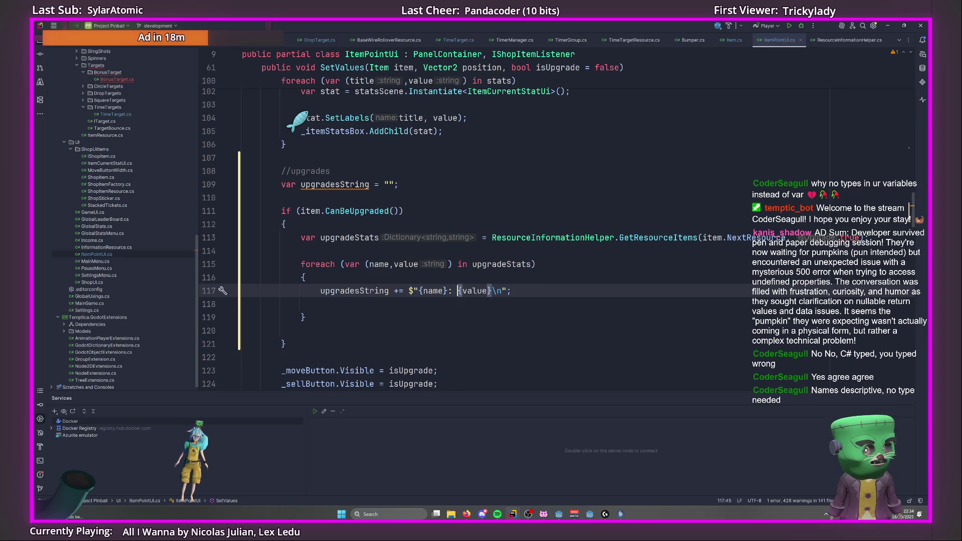
click(440, 264)
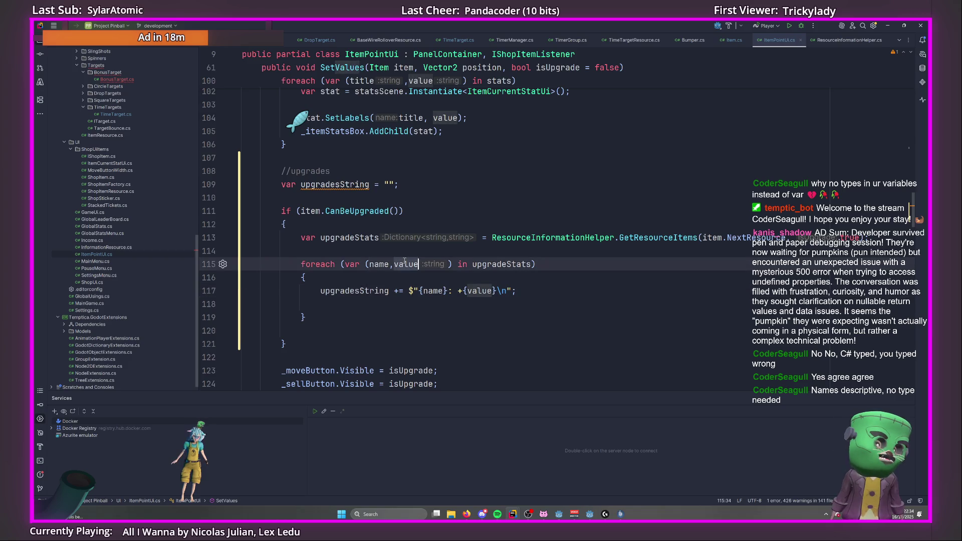
click(439, 281)
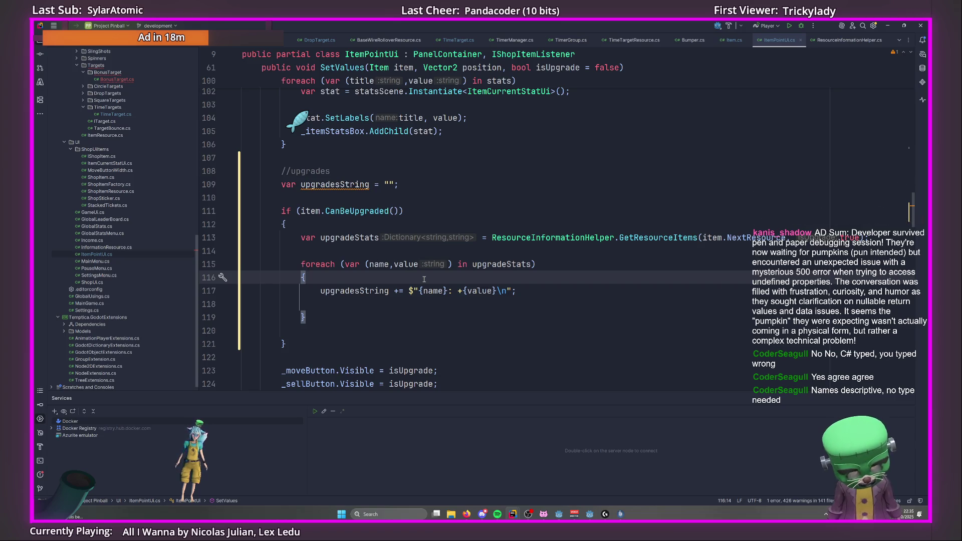
scroll(426, 281, up, 5)
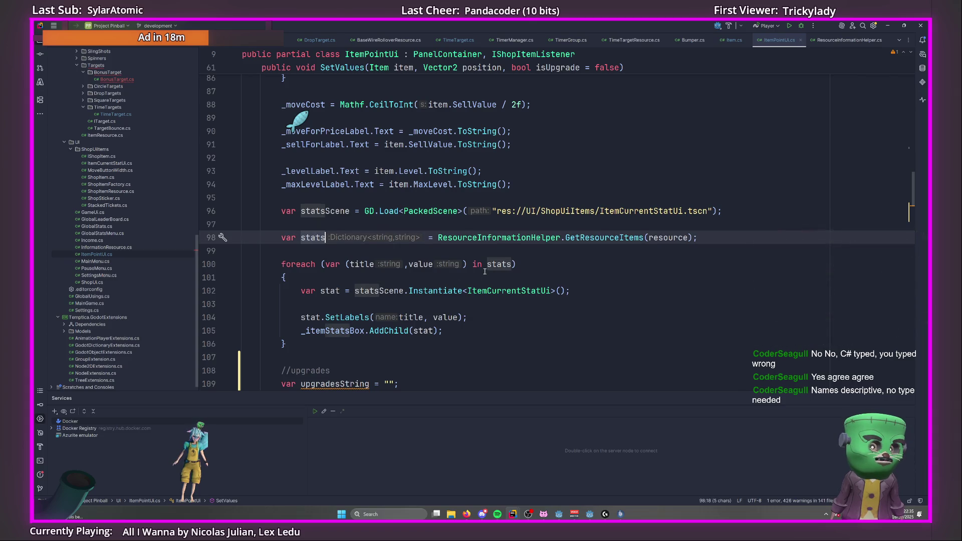
scroll(381, 242, down, 6)
Add 'var current = stats[name];' inside the upgrades loop and check where current is used.
key(Return)
text(var c)
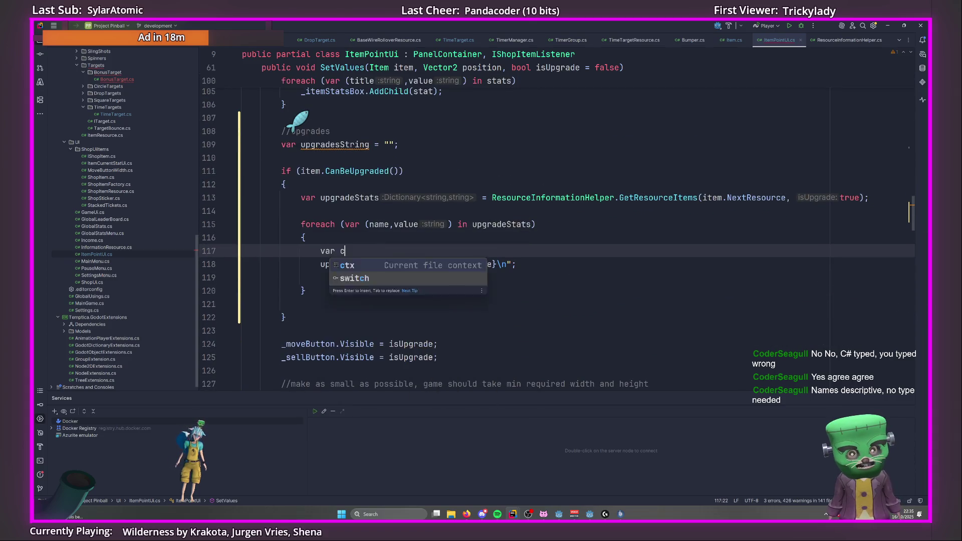
text(urrent =)
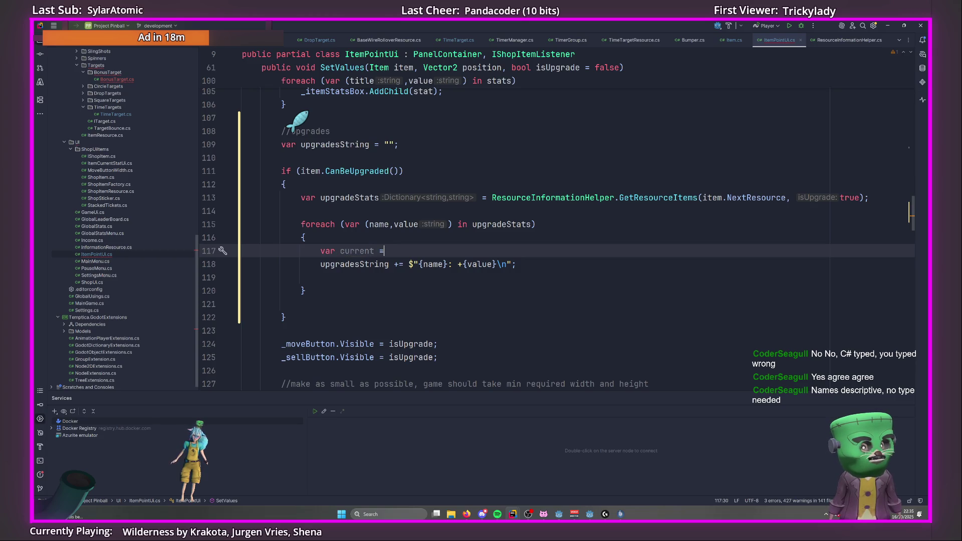
key(Escape)
text(stats)
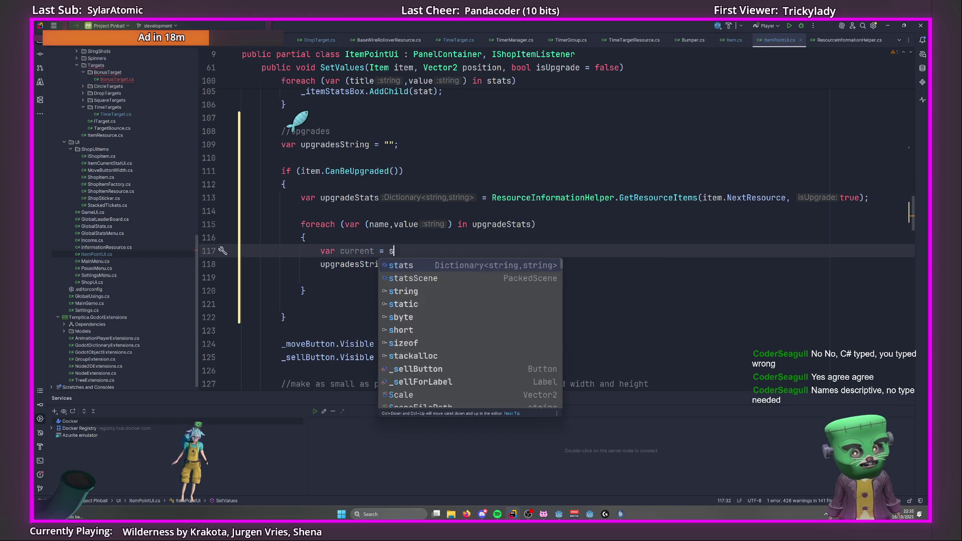
key(Escape)
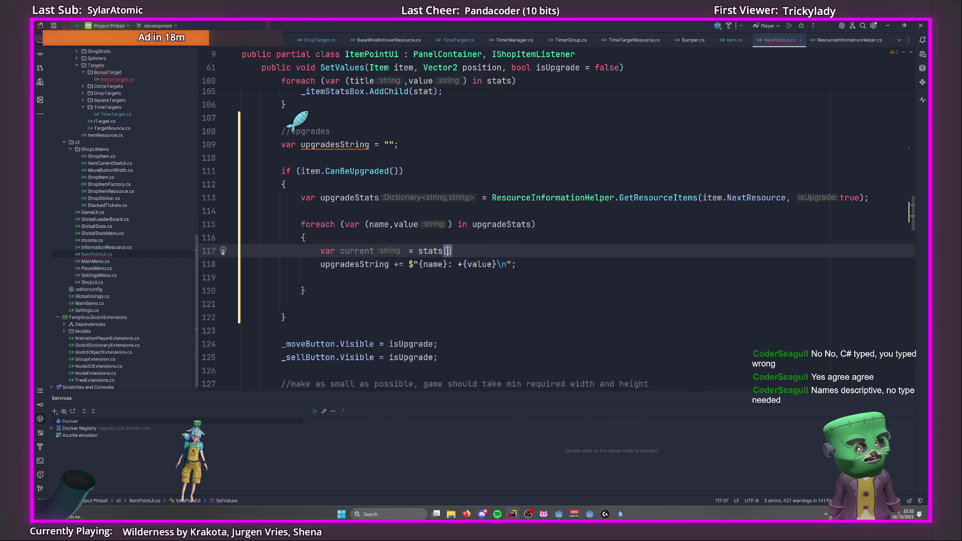
text([name];)
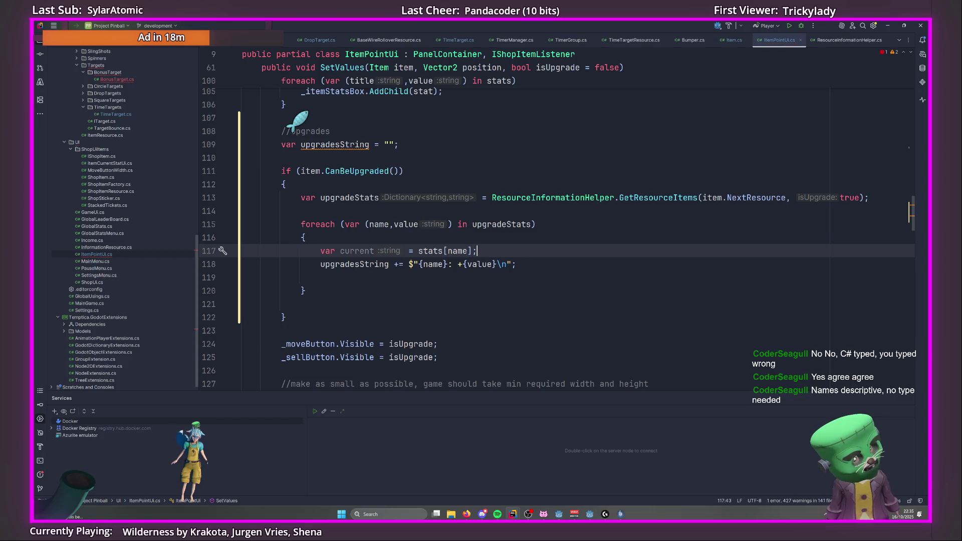
double_click(365, 252)
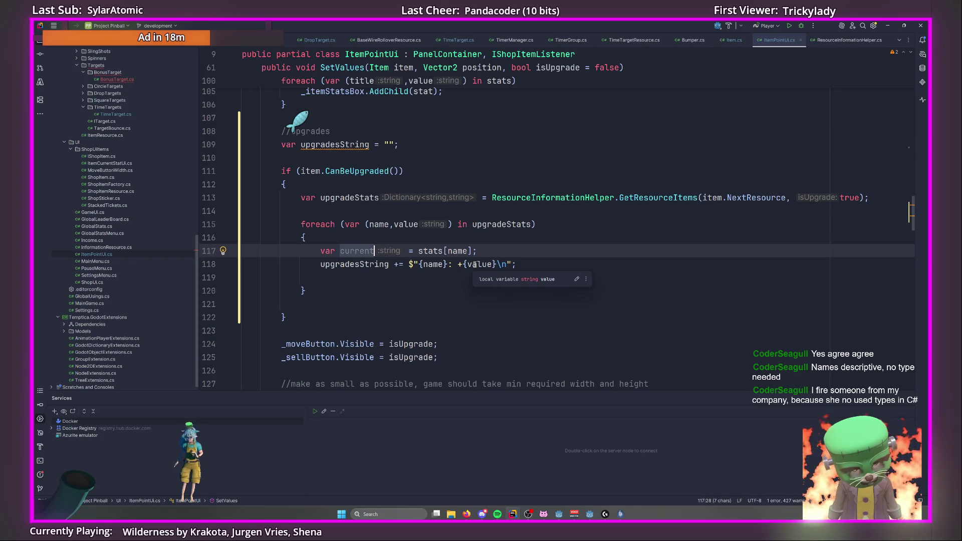
scroll(357, 320, up, 2)
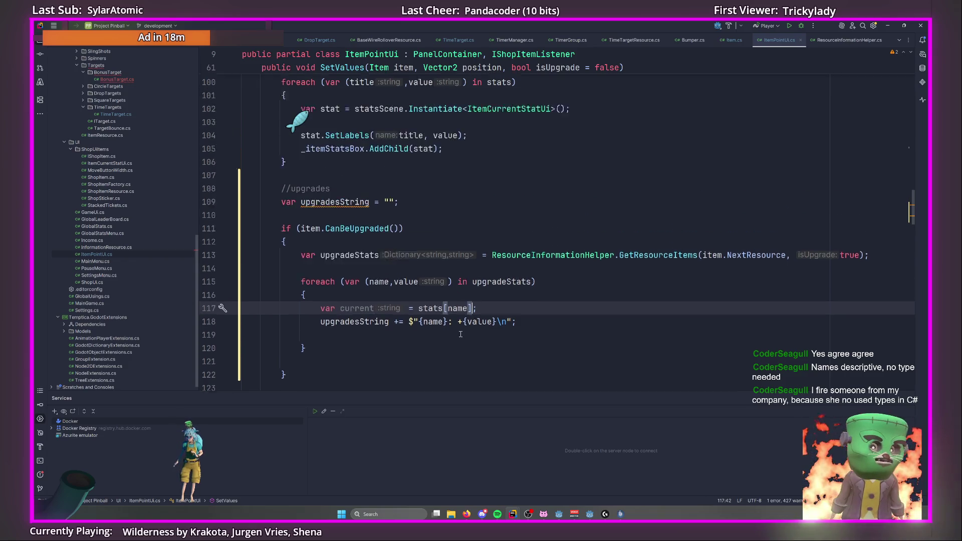
ctrl+click(356, 331)
click(547, 318)
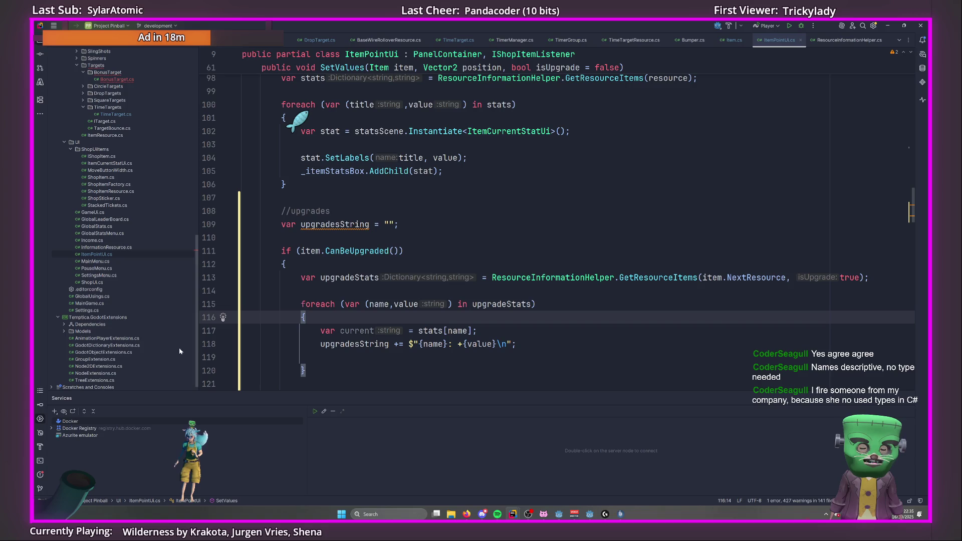
scroll(411, 287, down, 4)
scroll(412, 285, up, 1)
scroll(414, 284, down, 2)
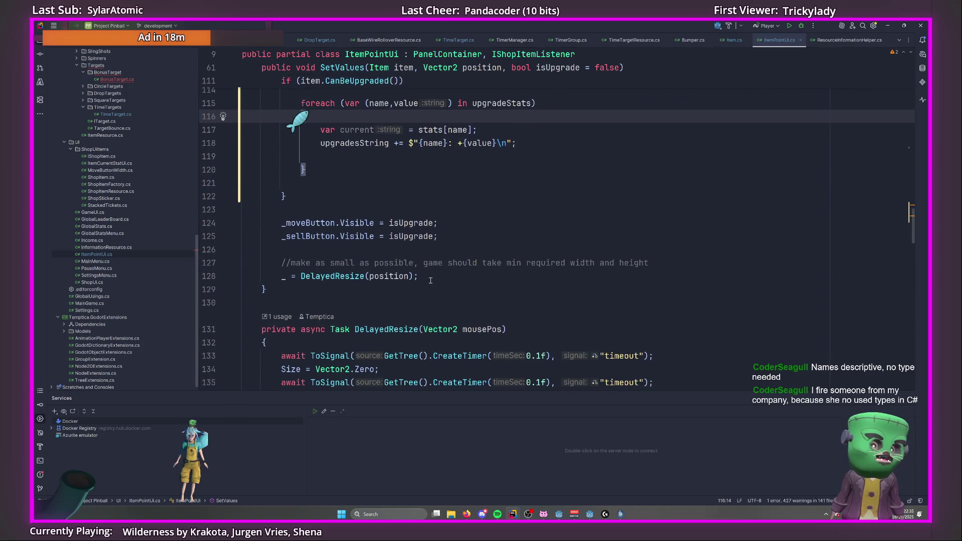
scroll(431, 281, down, 7)
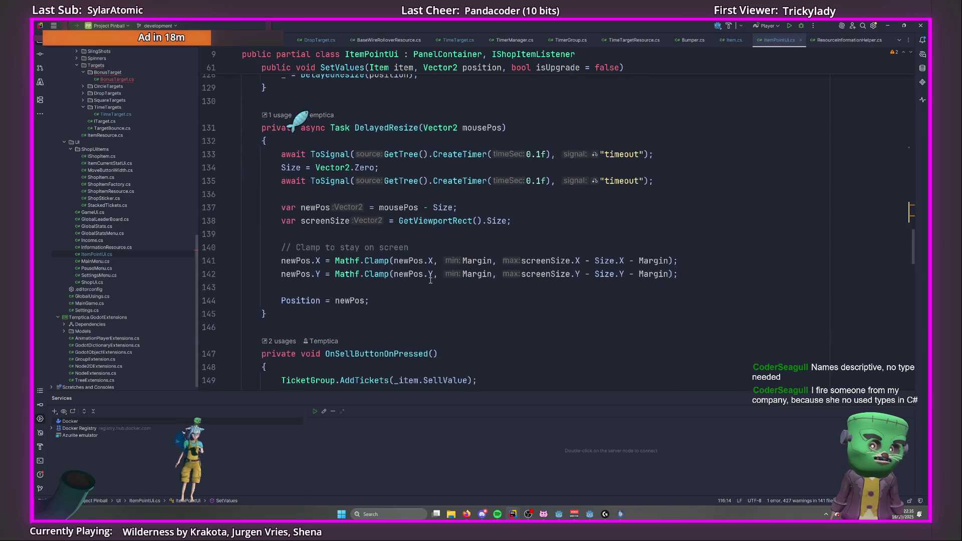
scroll(431, 281, down, 7)
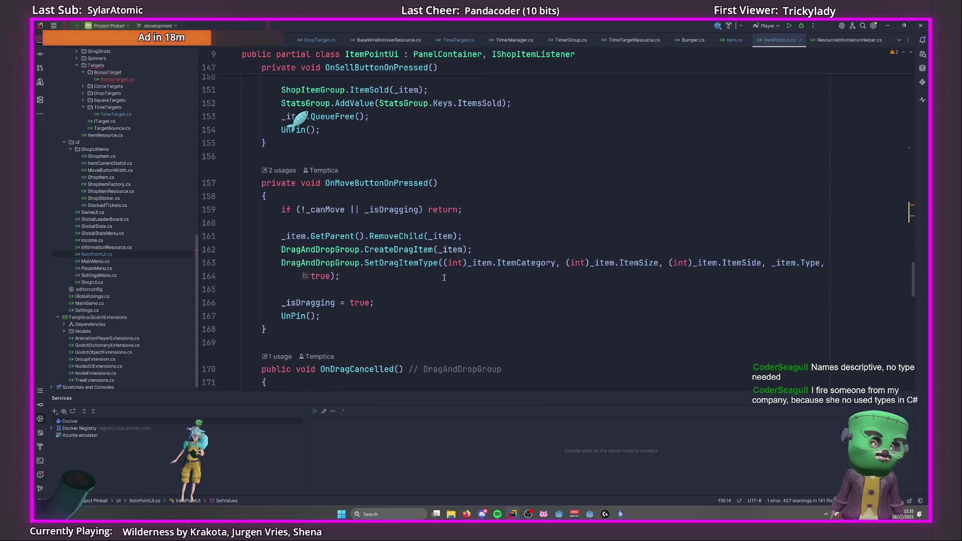
scroll(444, 277, up, 2)
double_click(308, 222)
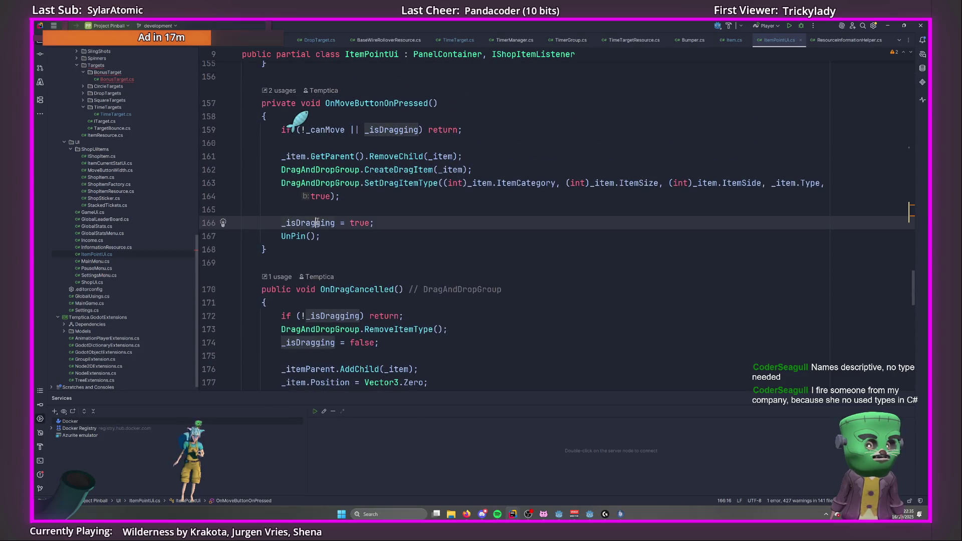
scroll(413, 247, down, 8)
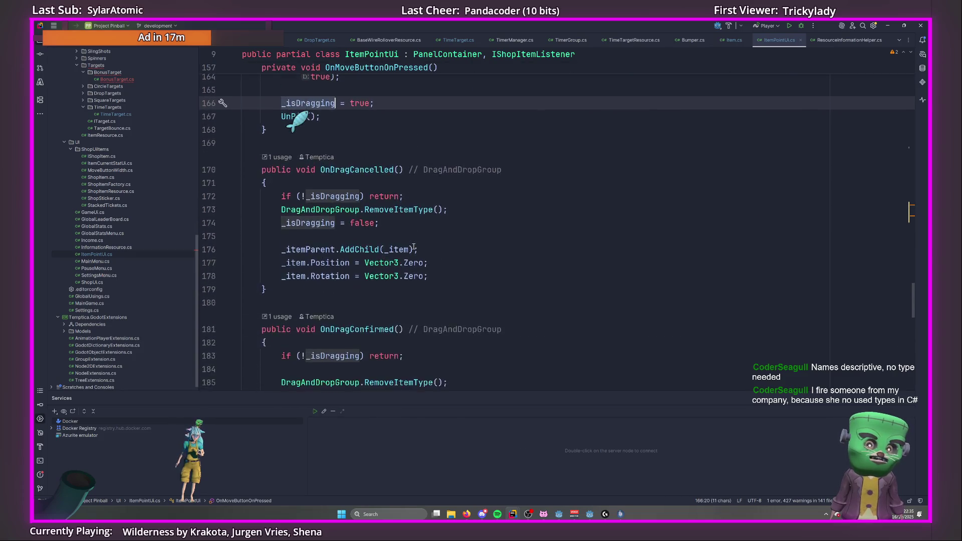
scroll(413, 246, down, 10)
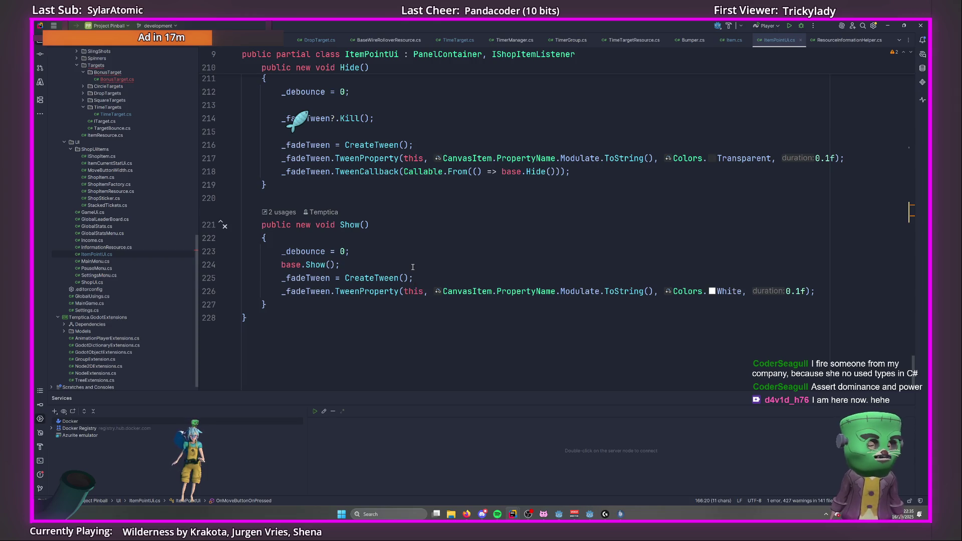
scroll(413, 267, up, 6)
scroll(396, 279, up, 17)
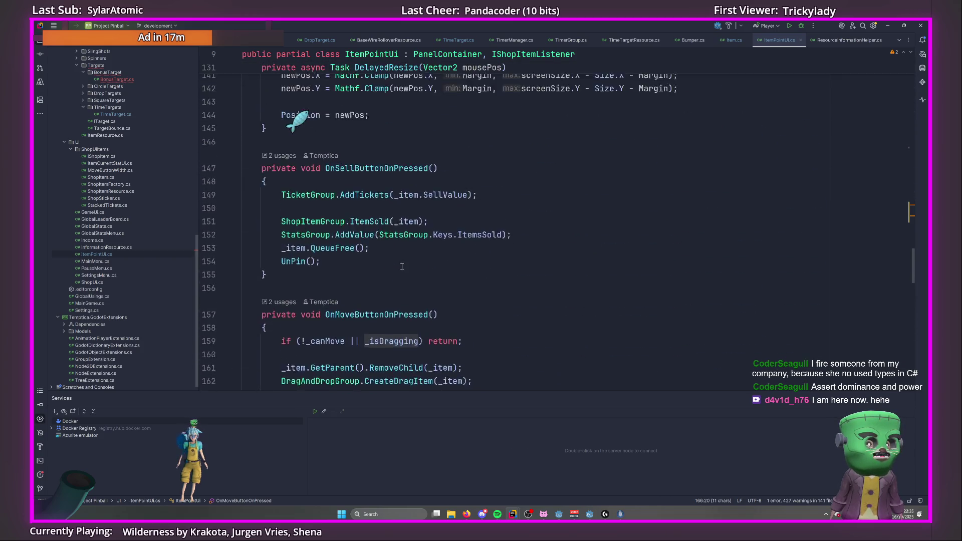
scroll(402, 266, up, 20)
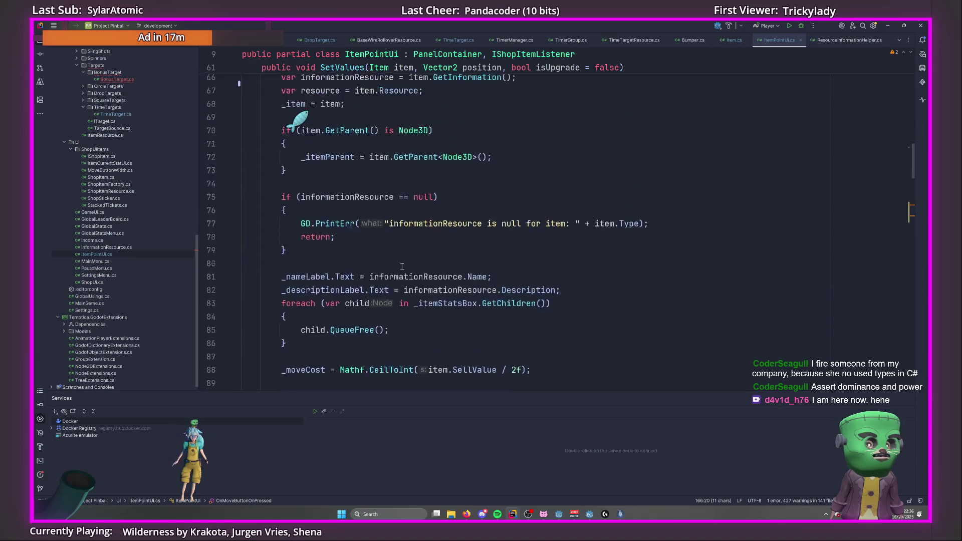
scroll(402, 266, up, 10)
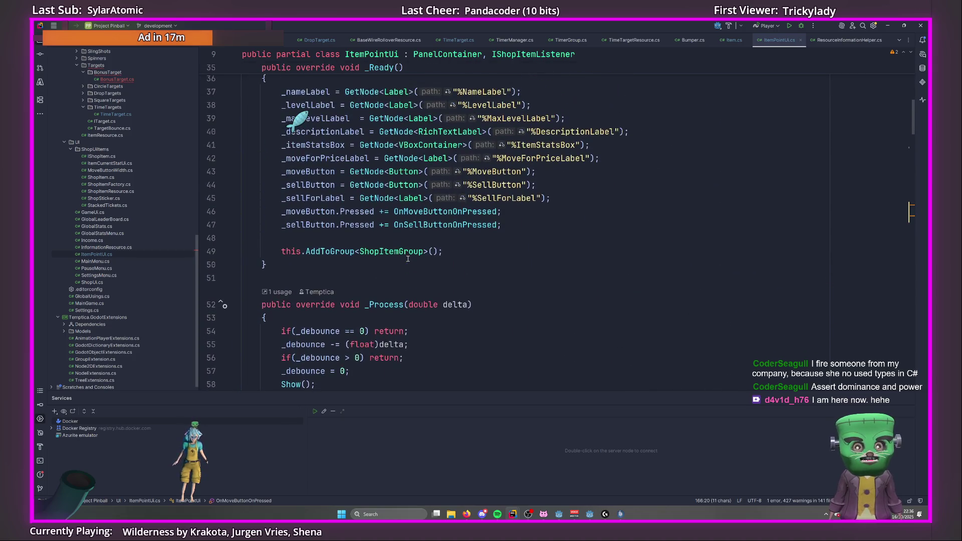
click(456, 253)
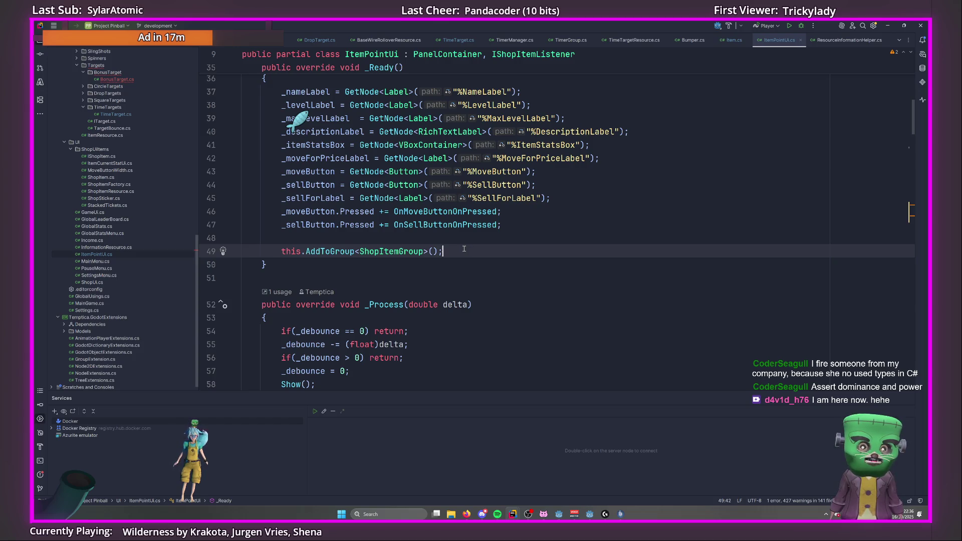
key(Return)
text(var item =:)
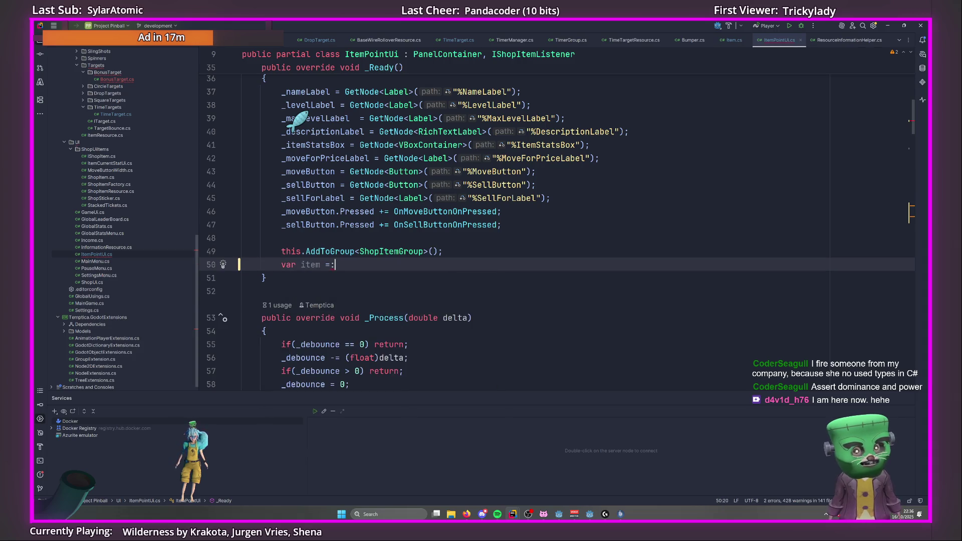
key(Escape)
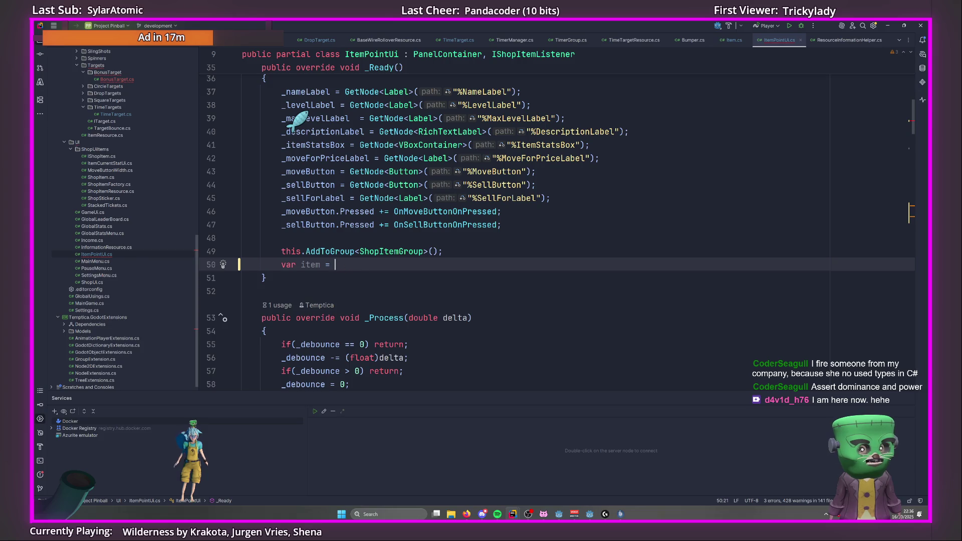
text(new Item();)
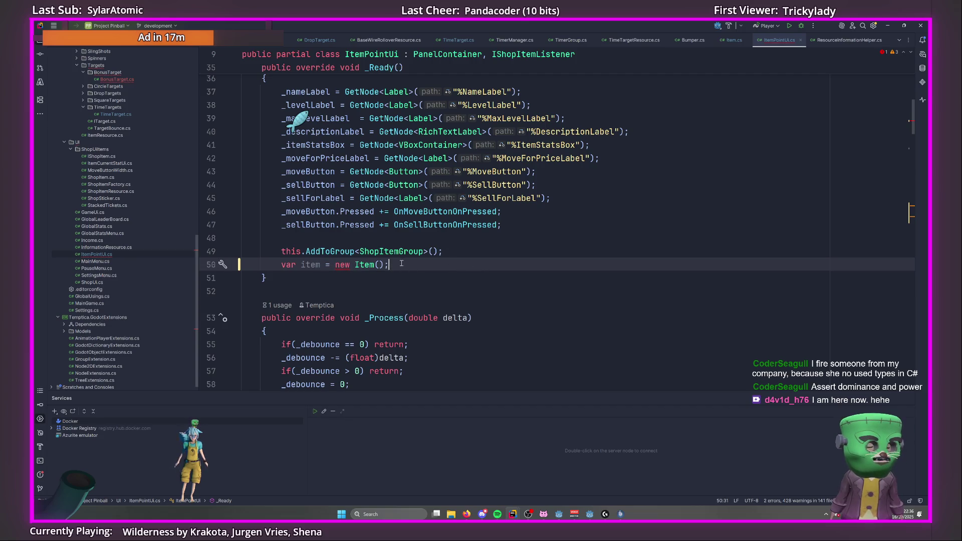
key(shift+Home)
key(BackSpace)
key(BackSpace)
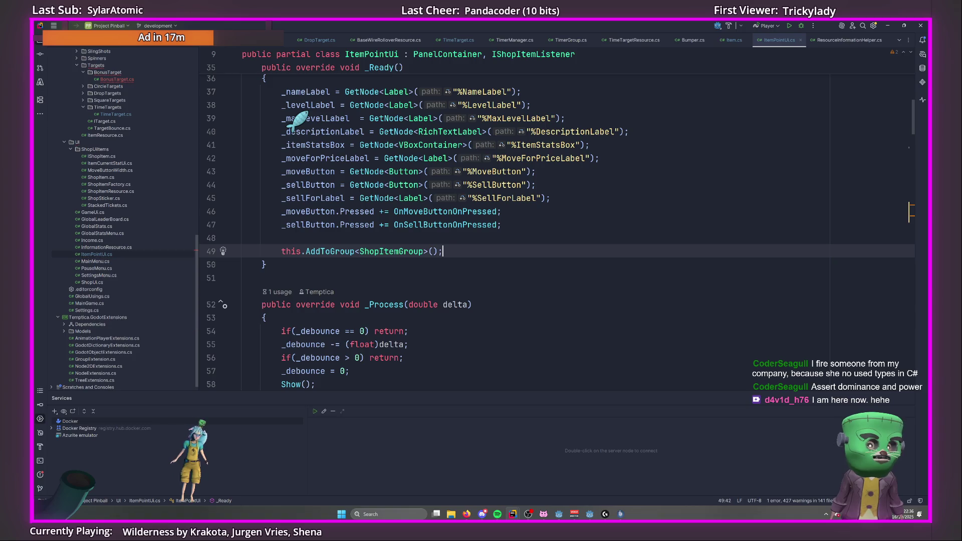
scroll(374, 218, down, 15)
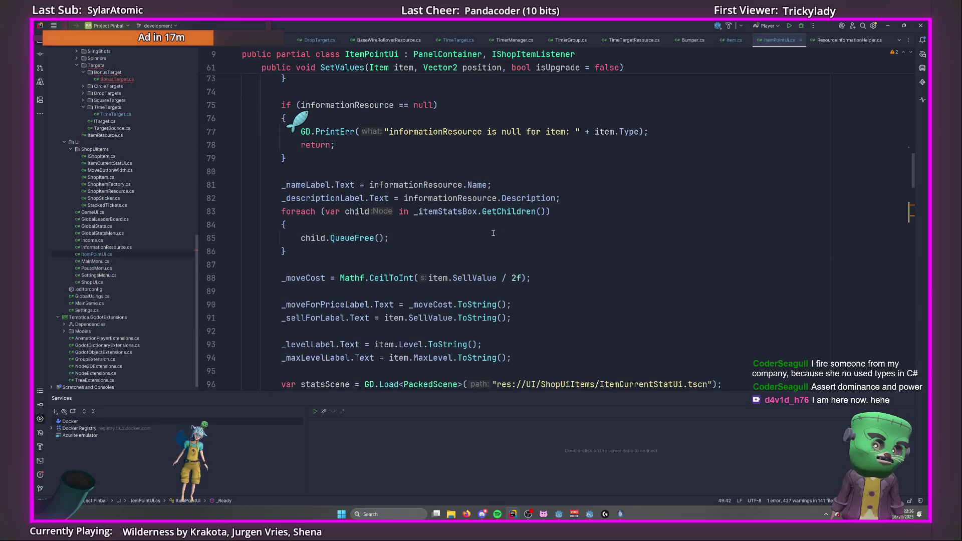
scroll(490, 212, down, 5)
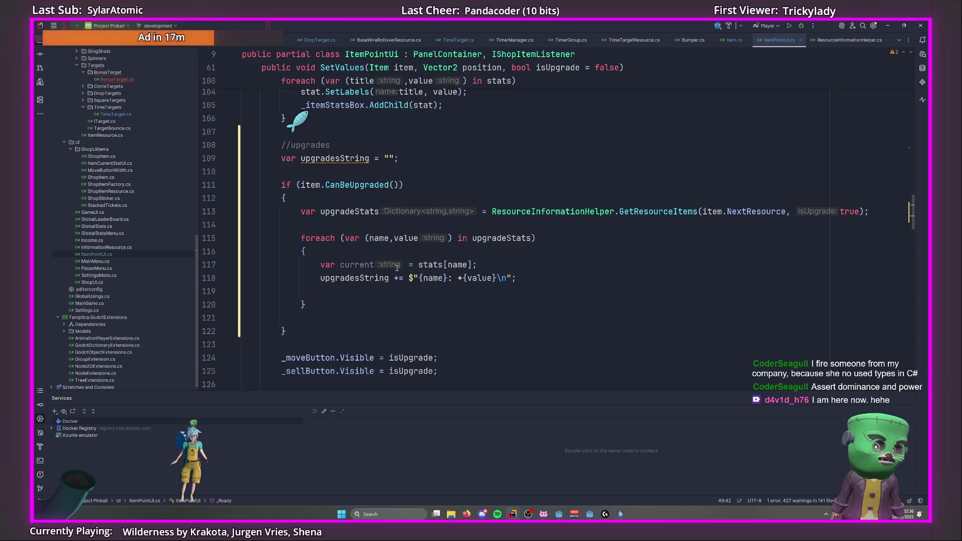
double_click(328, 265)
text(str)
key(Return)
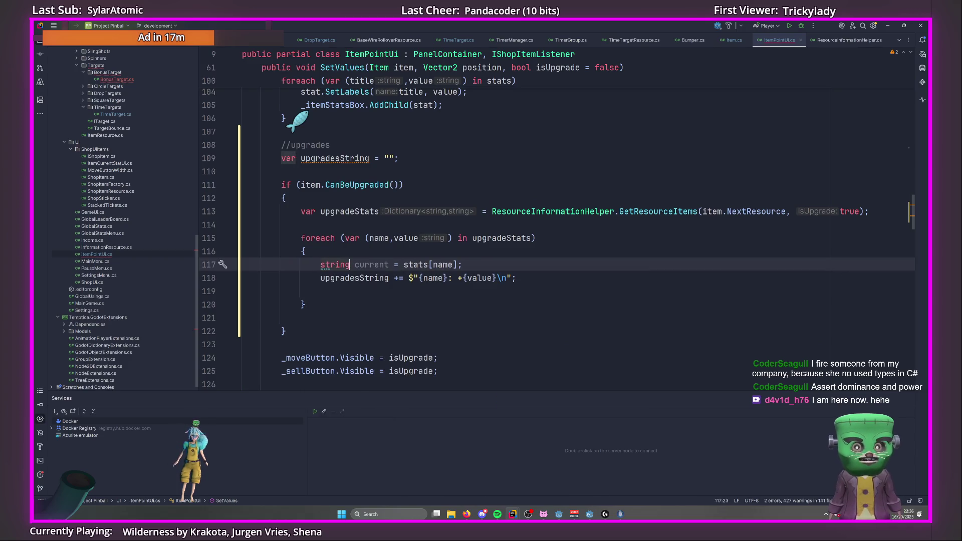
click(368, 239)
key(alt+Return)
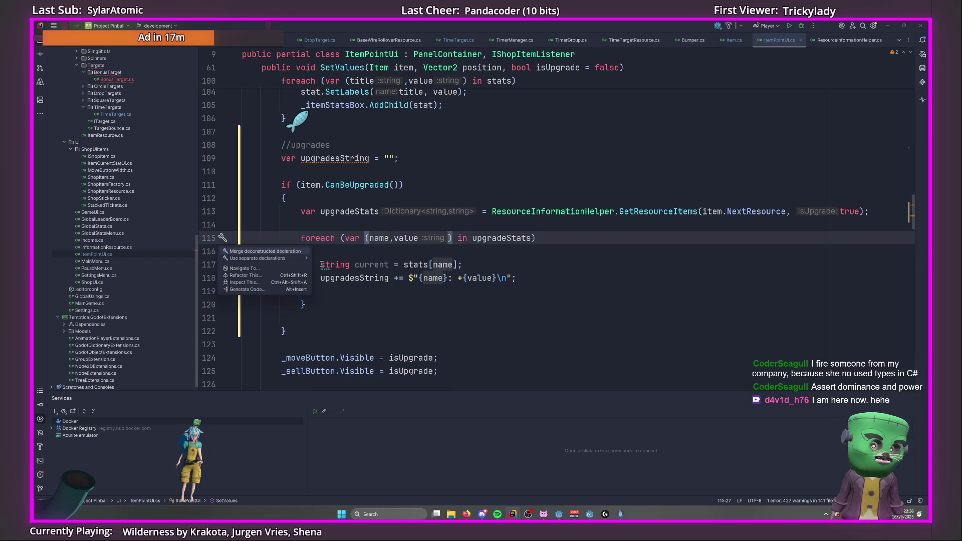
key(Escape)
key(Down)
key(Down)
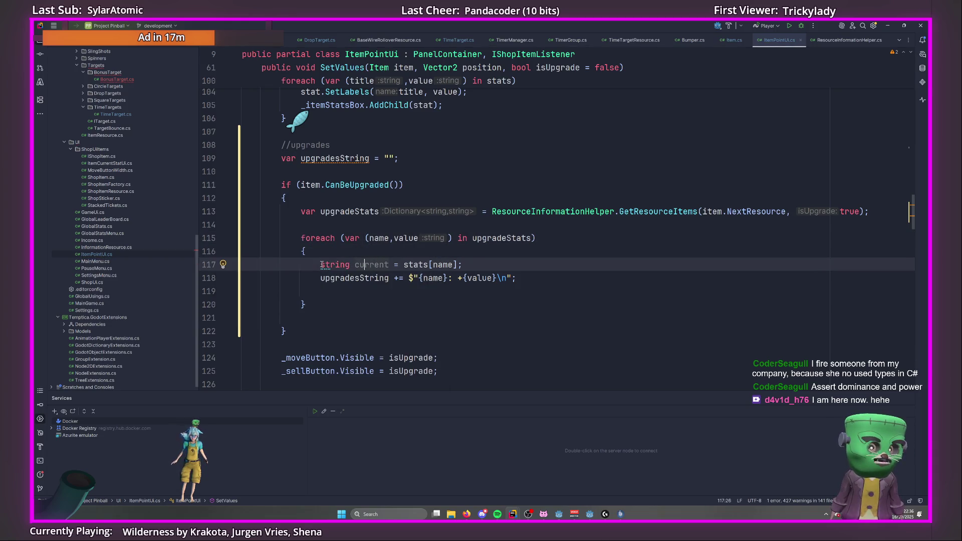
key(alt+Return)
key(Return)
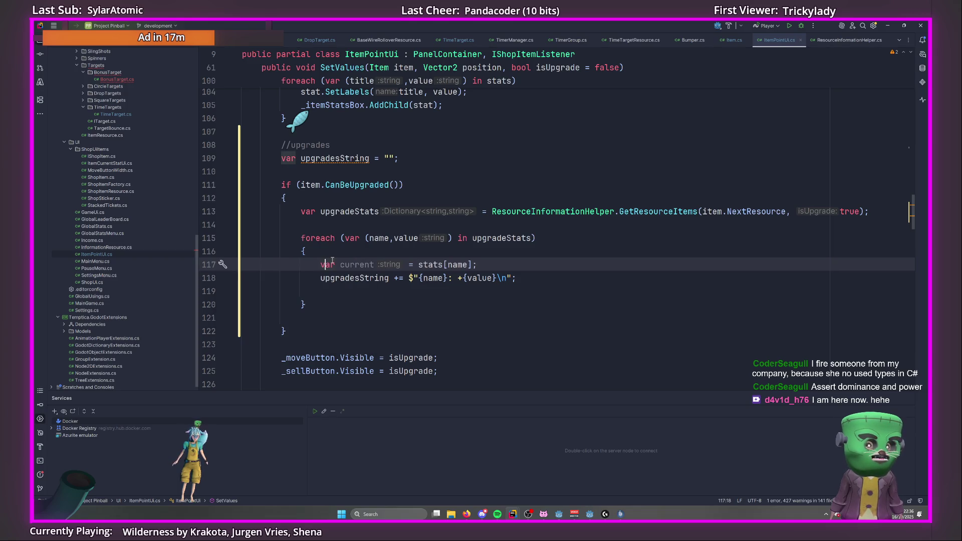
key(End)
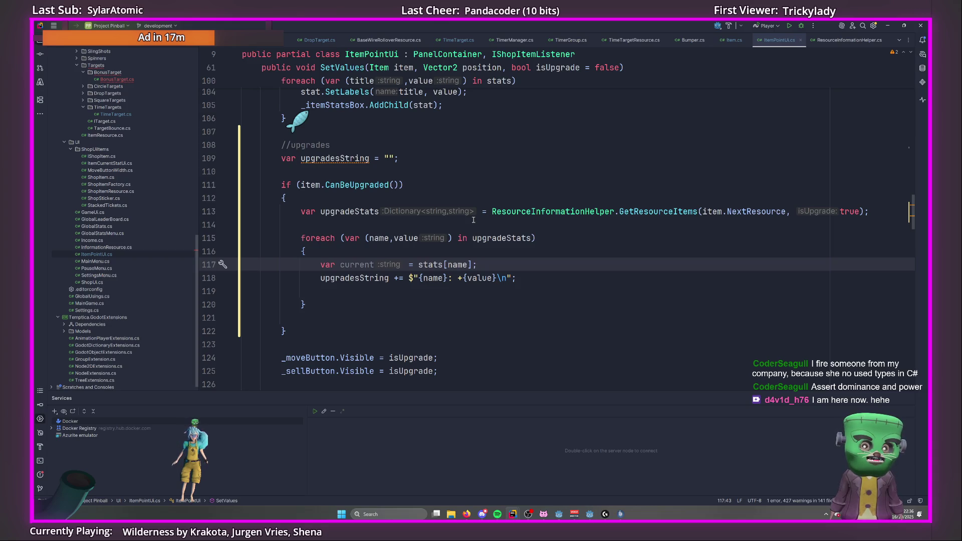
click(536, 275)
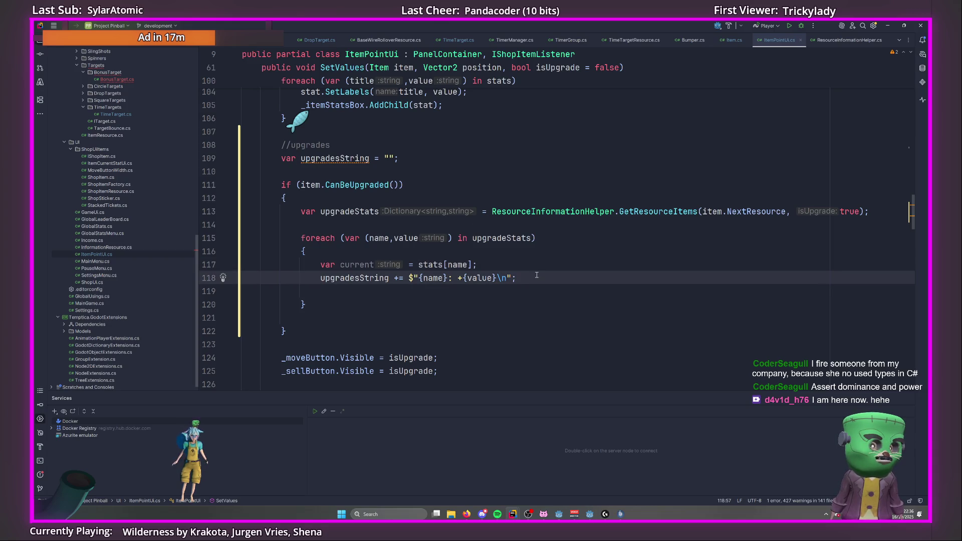